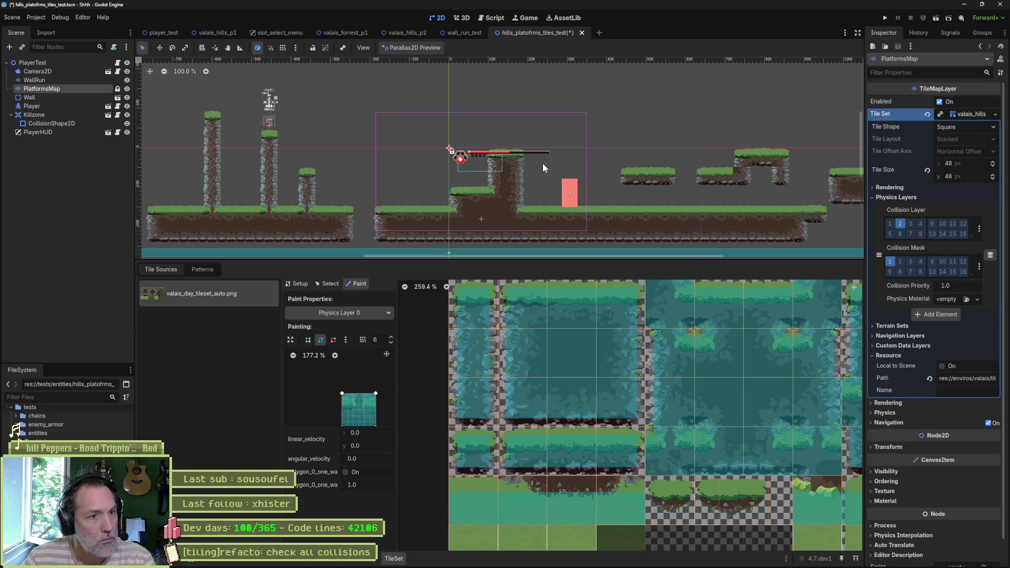
Save and run the level, running right and wall-jumping off the first pillar onto the next ledge.
key(F6)
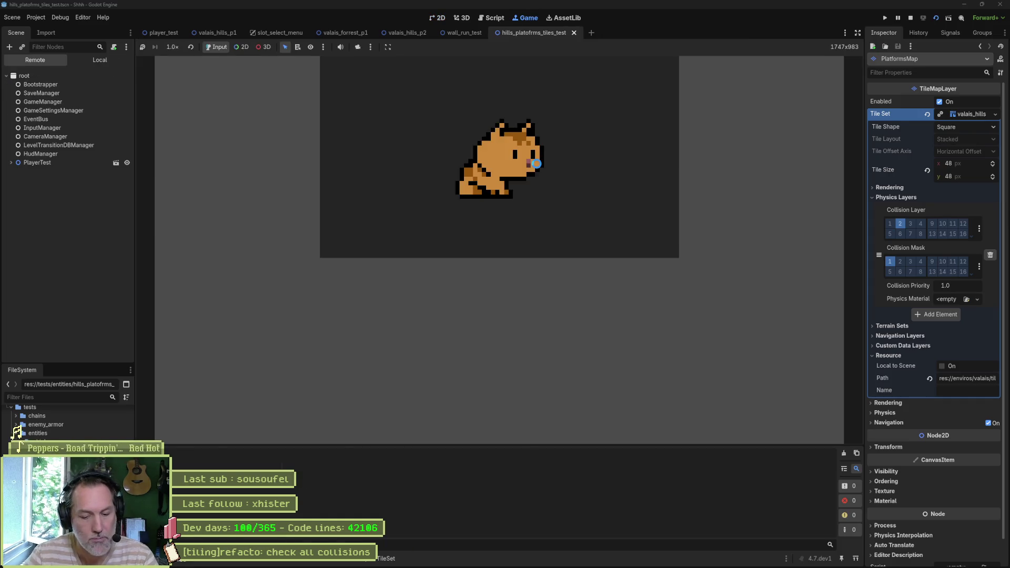
key(Right)
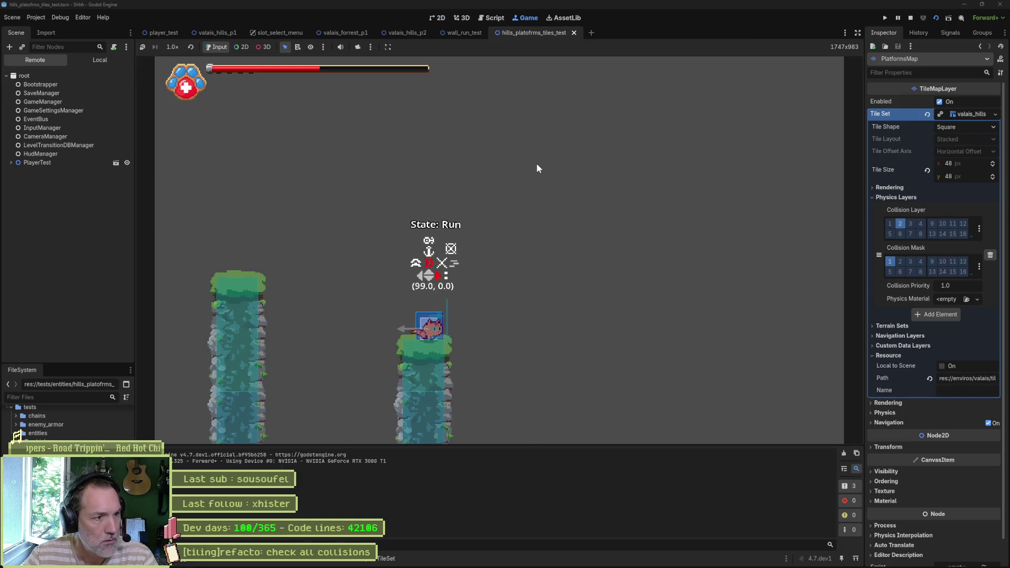
key(space)
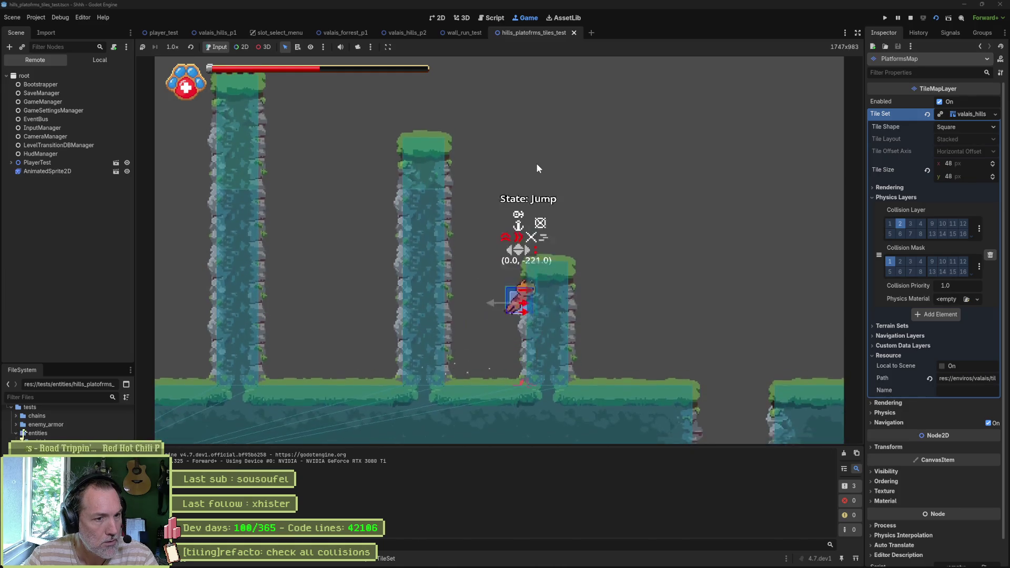
key(space)
key(space)
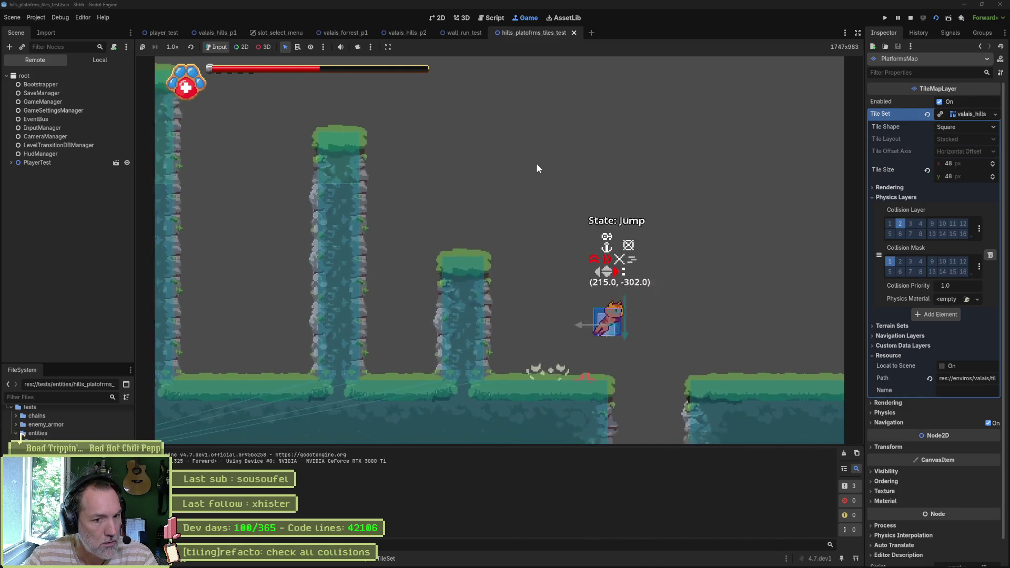
key(space)
Climb the next pillar, grab and climb the ledge, screenshot the player, and stop the playtest.
key(space)
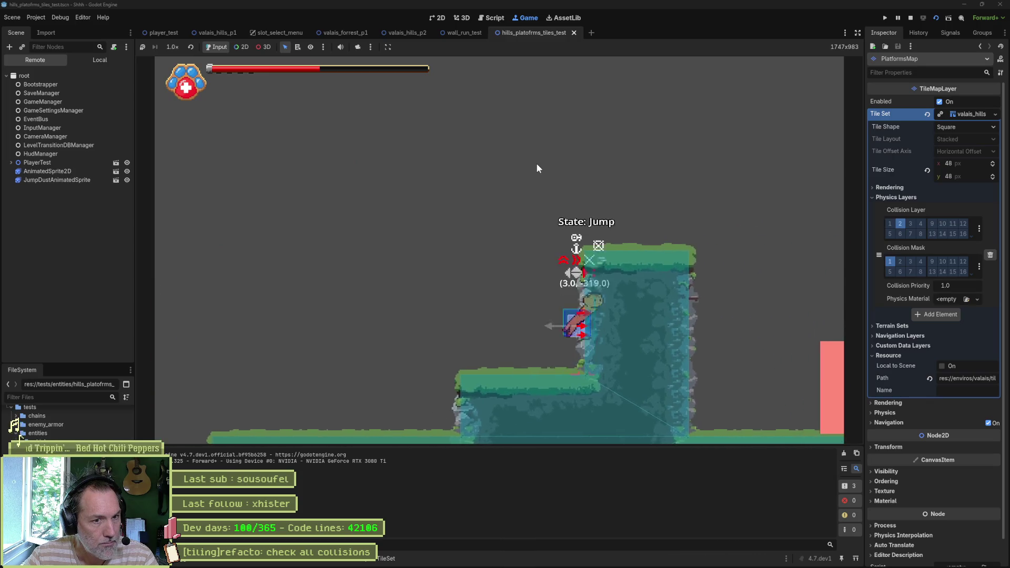
key(space)
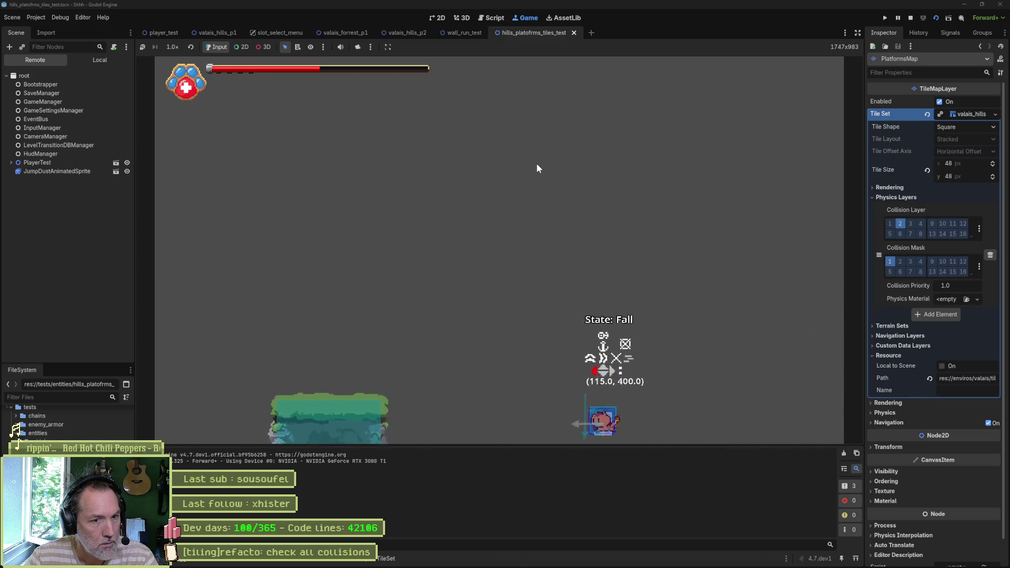
key(space)
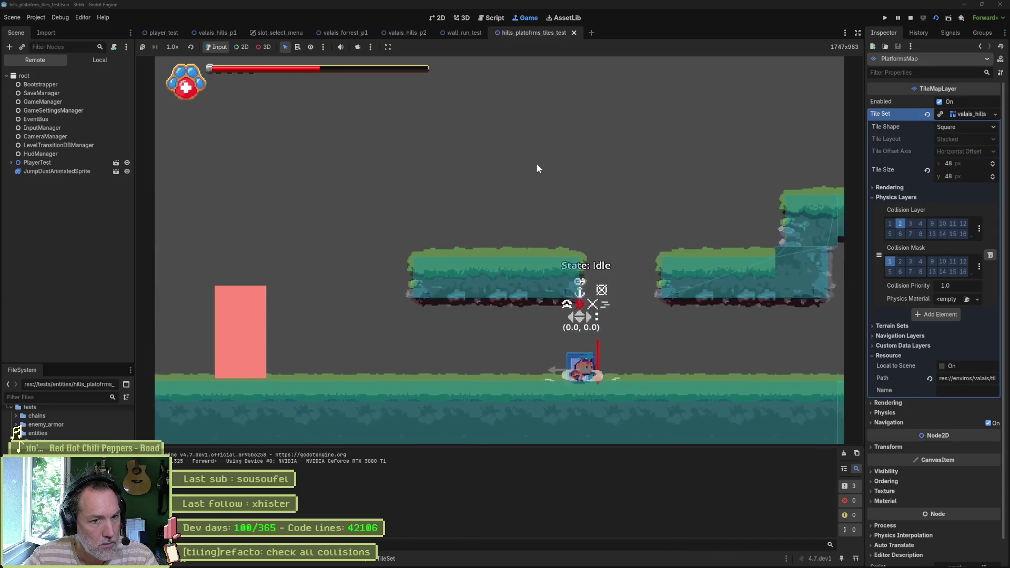
key(space)
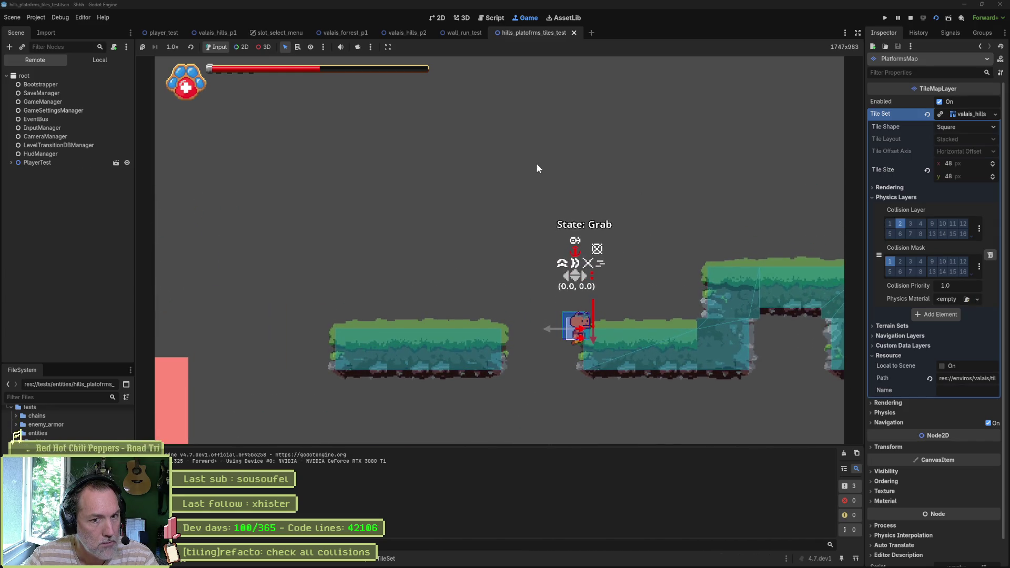
key(Right)
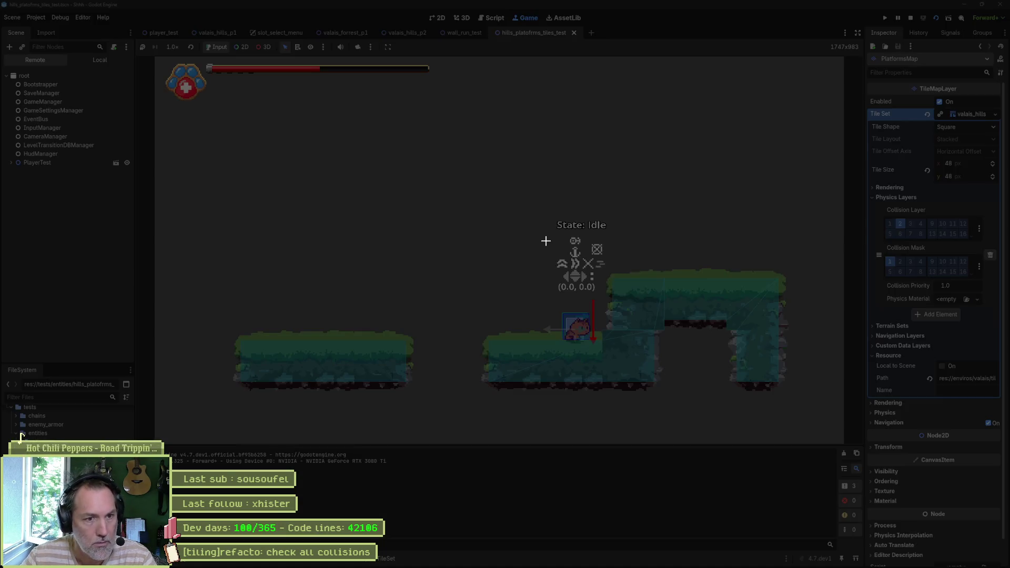
drag(559, 246, 786, 380)
click(912, 18)
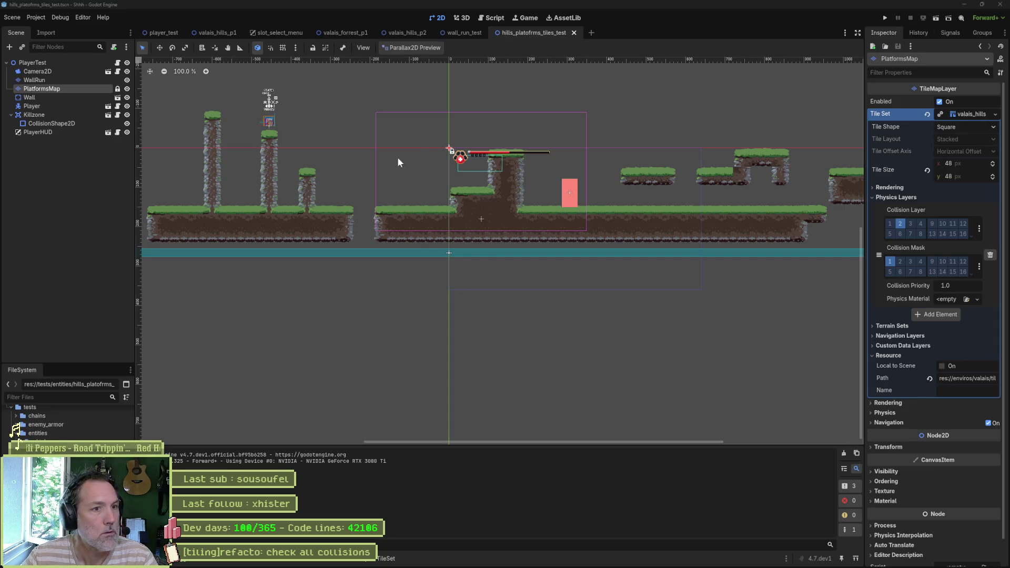
Nudge the Player slightly with the Move tool, save the level, and select PlatformsMap.
mouse_move(487, 229)
mouse_down()
mouse_move(538, 239)
mouse_move(585, 228)
mouse_up()
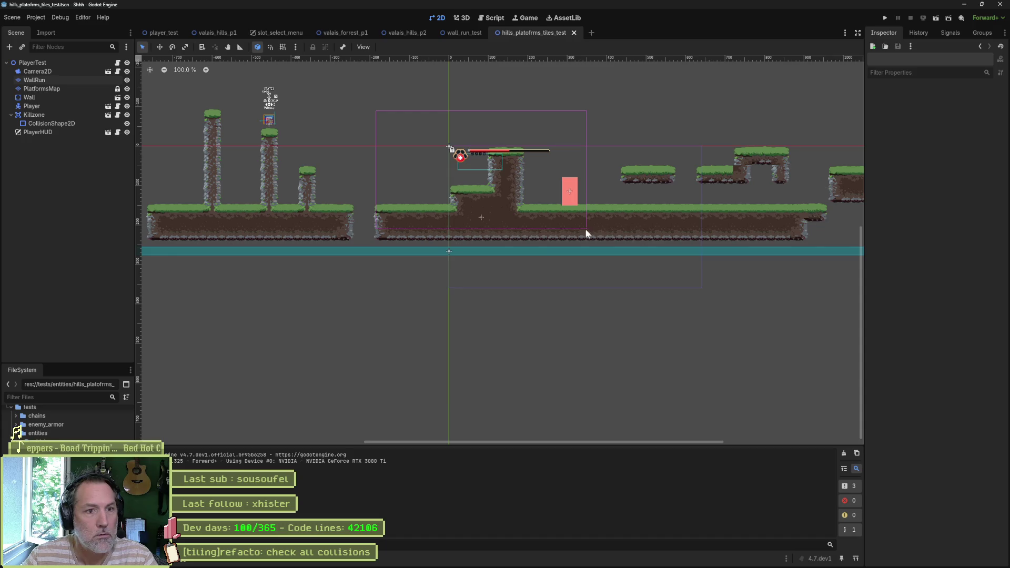
click(58, 107)
key(w)
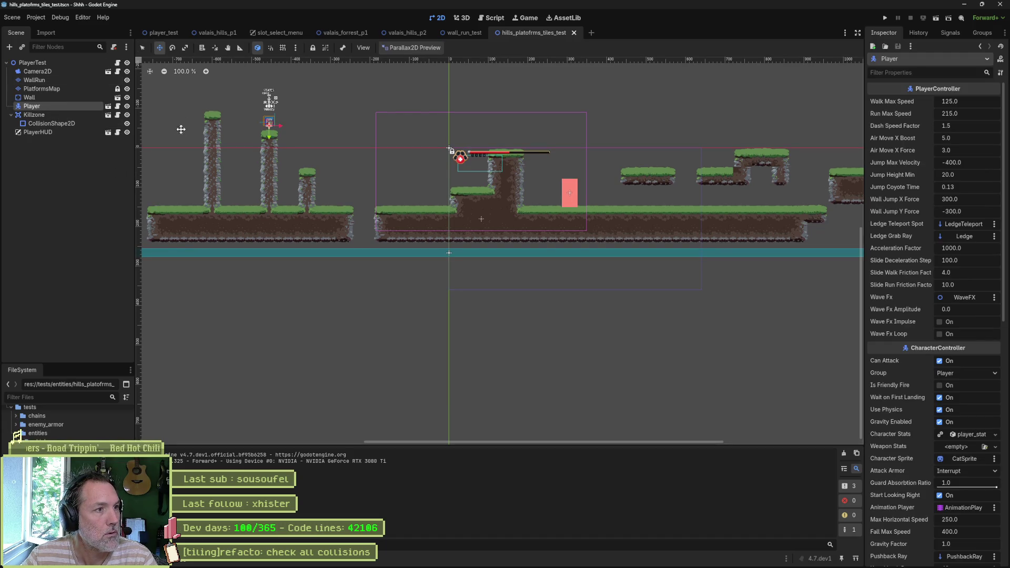
mouse_move(424, 221)
mouse_down()
mouse_move(818, 259)
mouse_move(842, 301)
mouse_move(778, 273)
mouse_move(701, 311)
mouse_move(731, 287)
mouse_up()
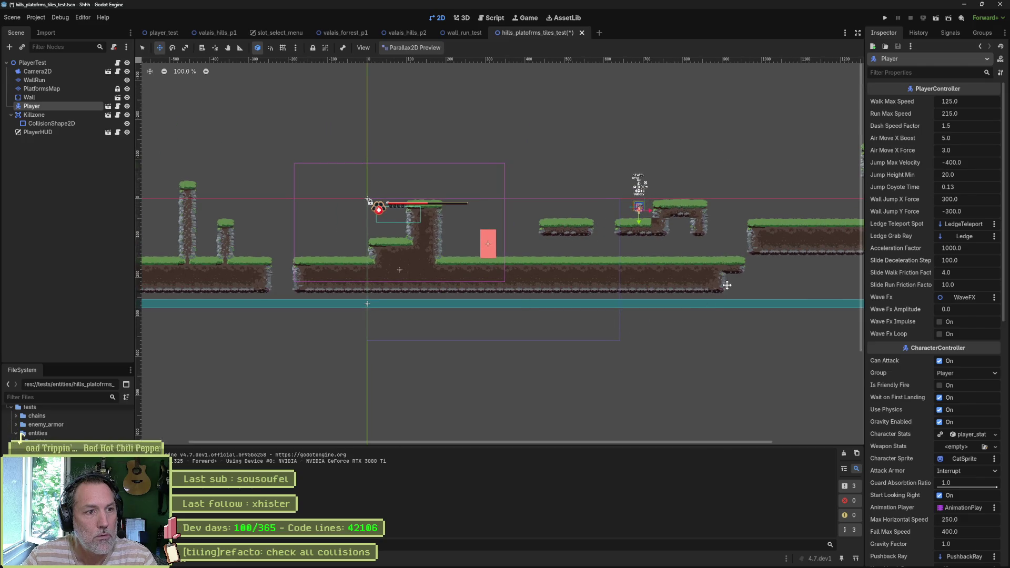
key(ctrl+s)
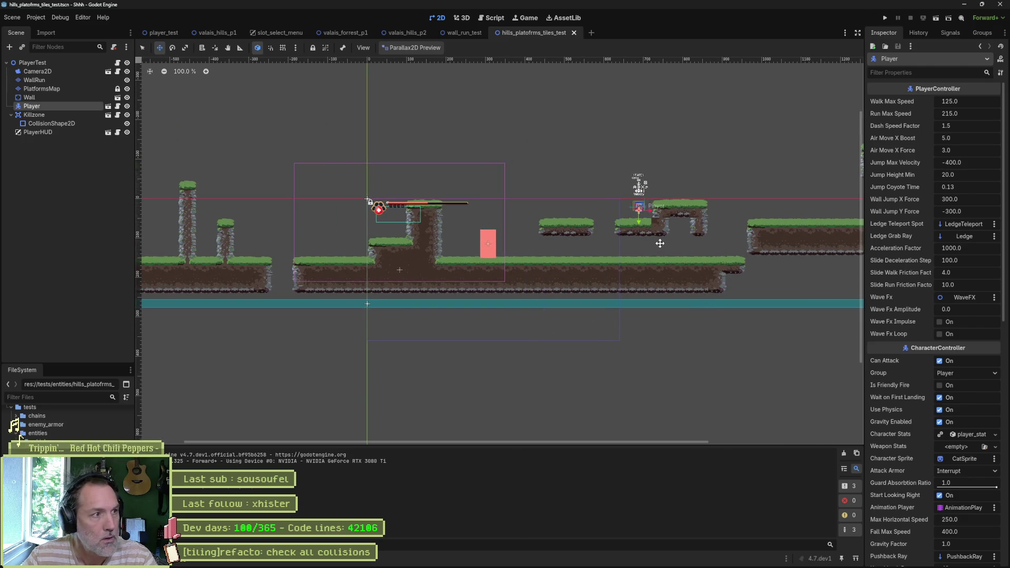
click(56, 87)
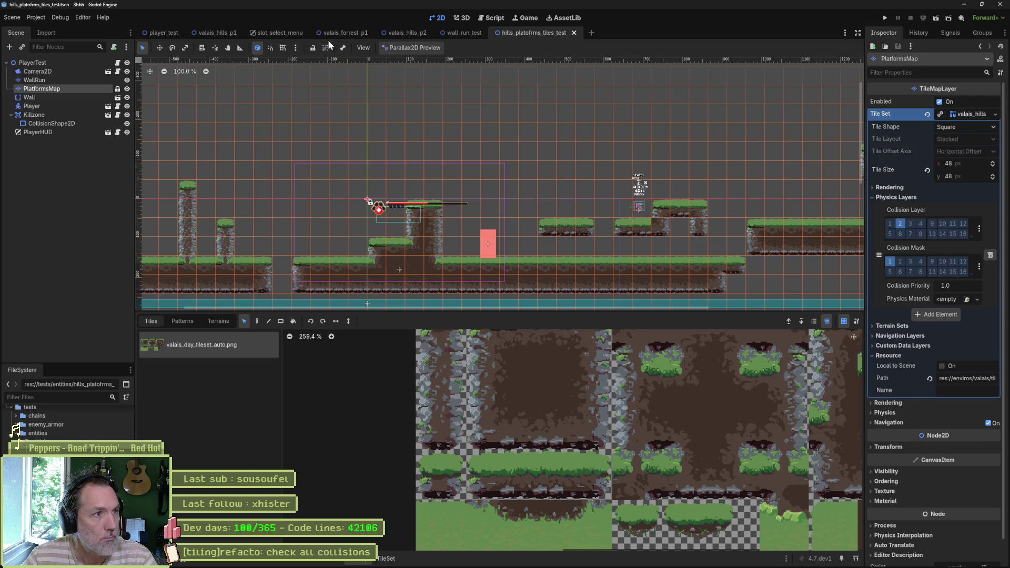
In player_test, select PlatformsMap and reveal its Tile Set file in the FileSystem dock.
click(159, 32)
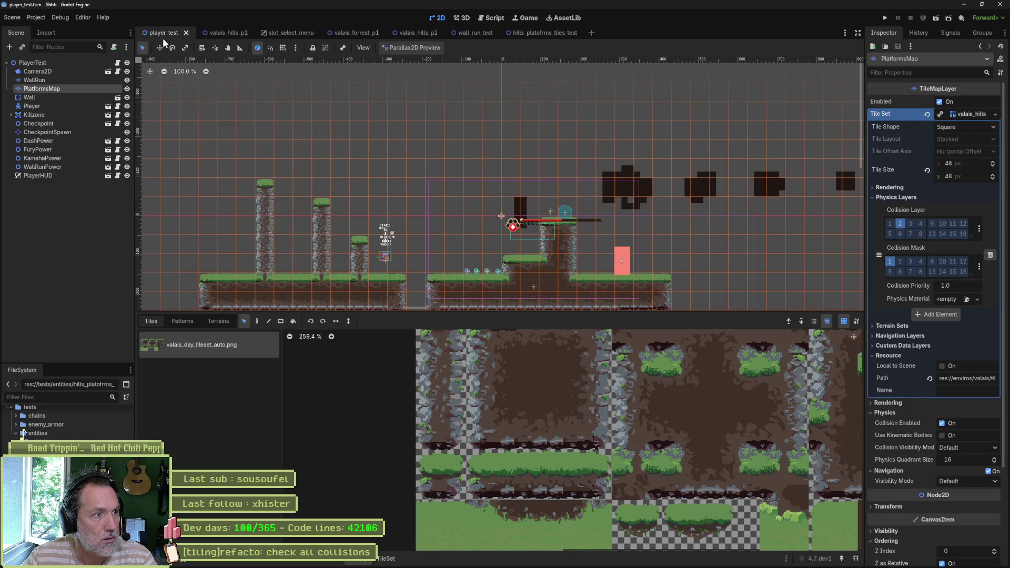
click(63, 95)
click(64, 87)
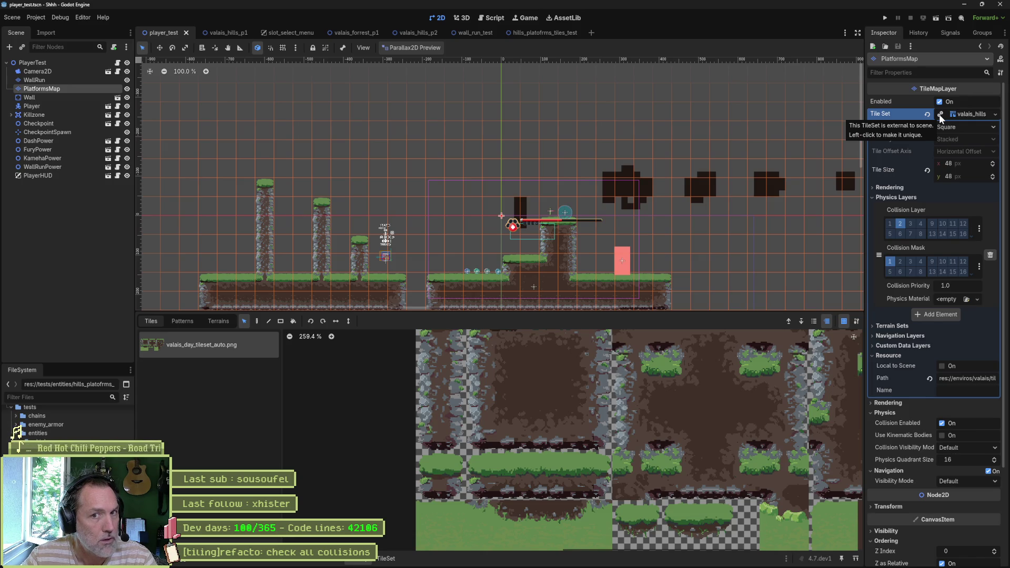
right_click(961, 116)
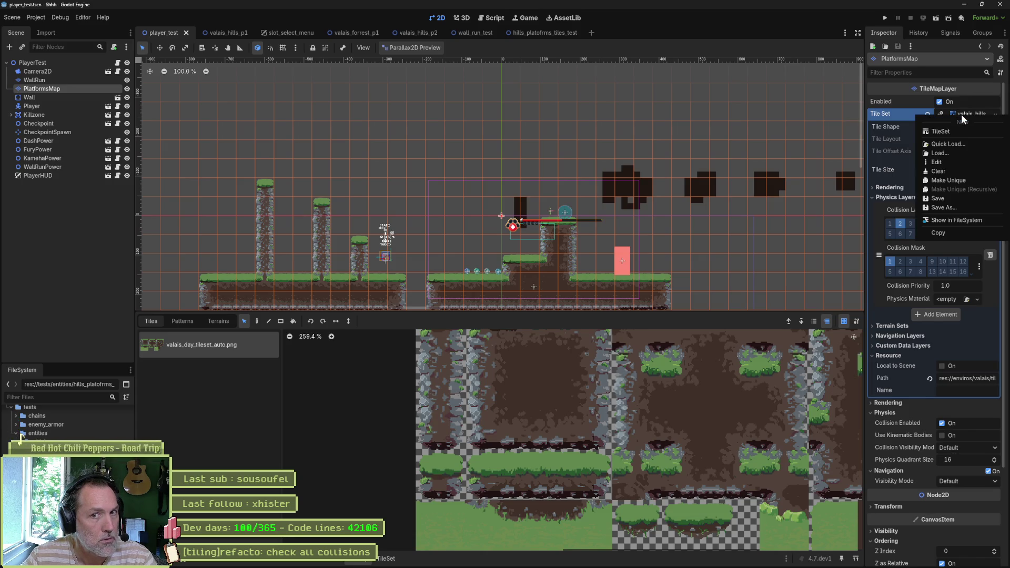
click(958, 221)
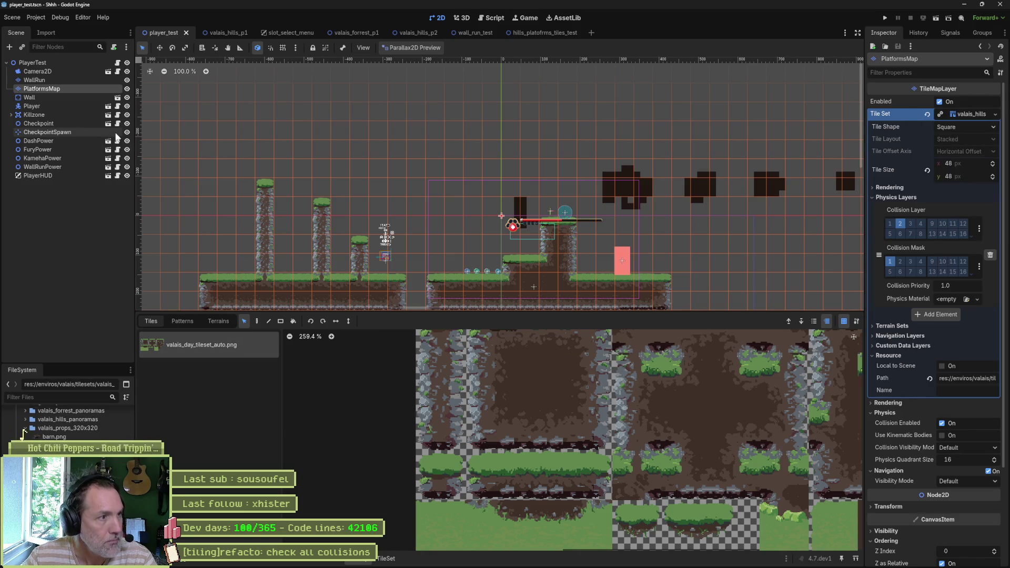
Zoom the viewport to 300% on the Player and bring up the arch-ledge reference screenshot.
mouse_move(540, 36)
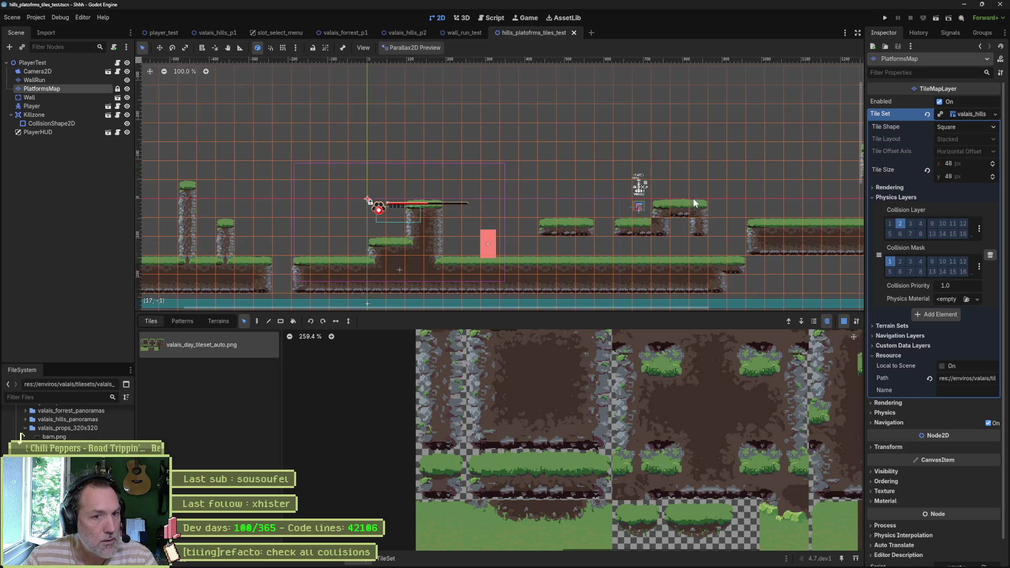
scroll(693, 197, up, 5)
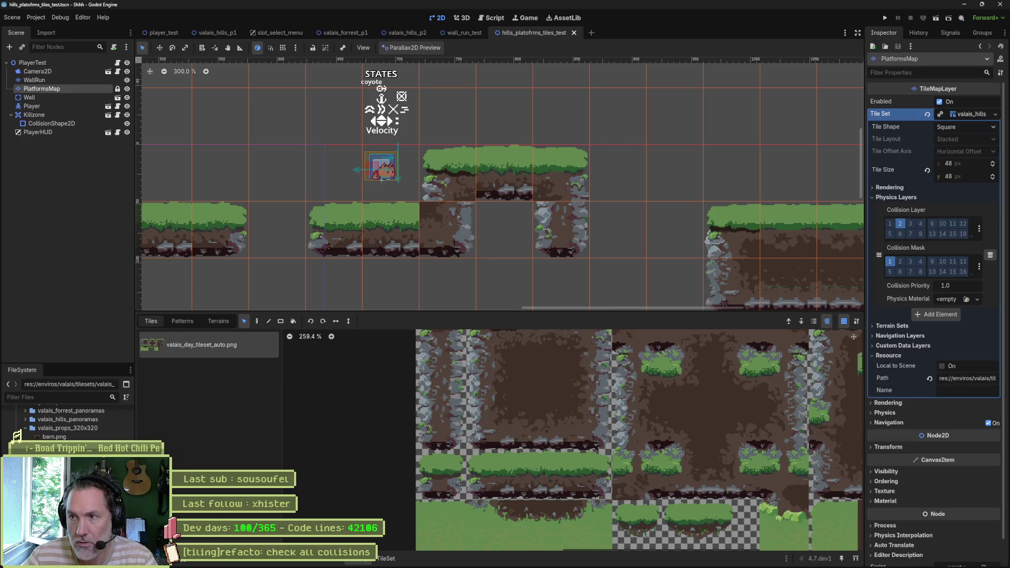
drag(1009, 152, 920, 152)
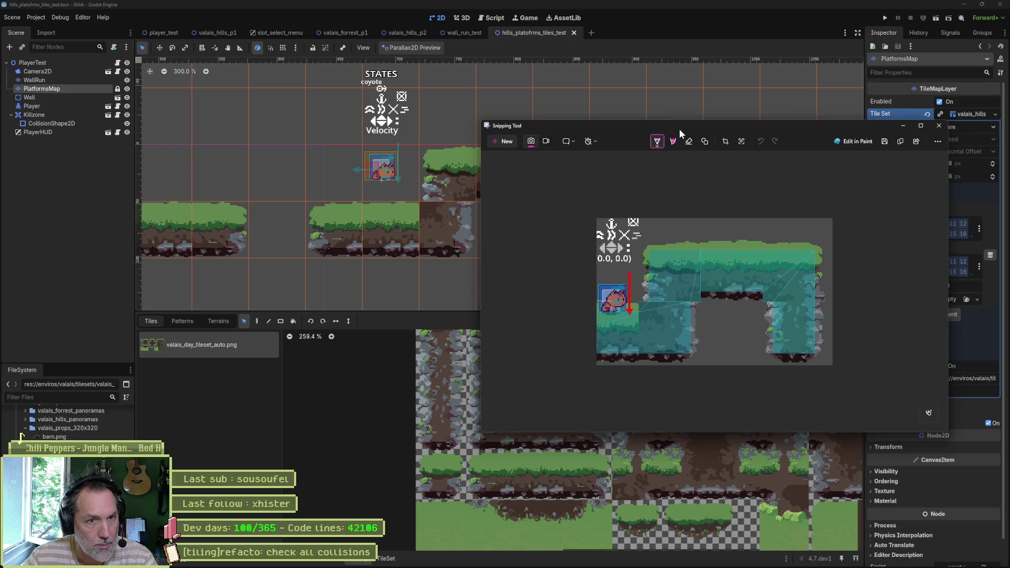
Close the reference screenshot and browse the tile atlas toward the alternative tiles.
key(alt+Tab)
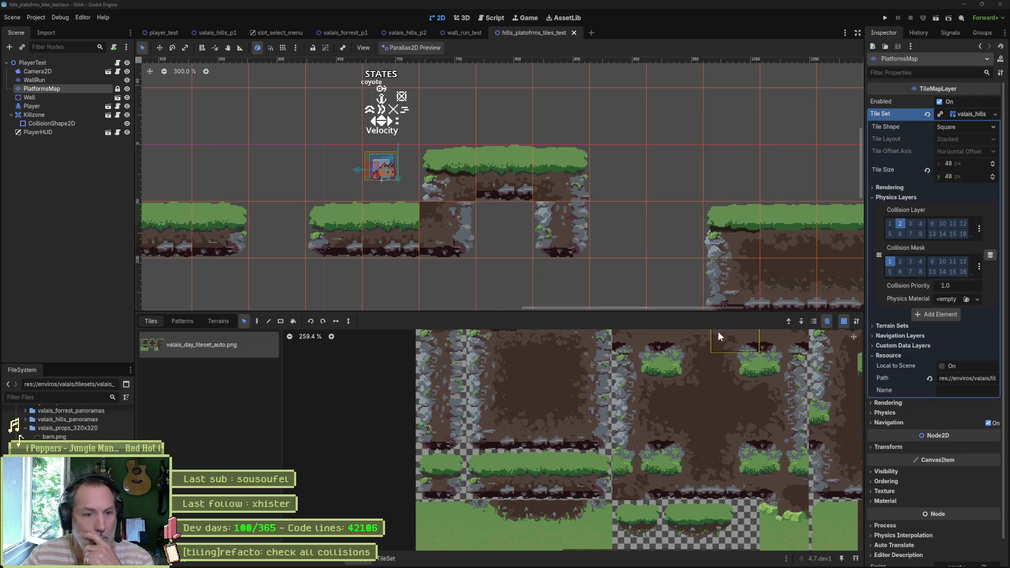
scroll(675, 392, up, 3)
drag(655, 439, 637, 440)
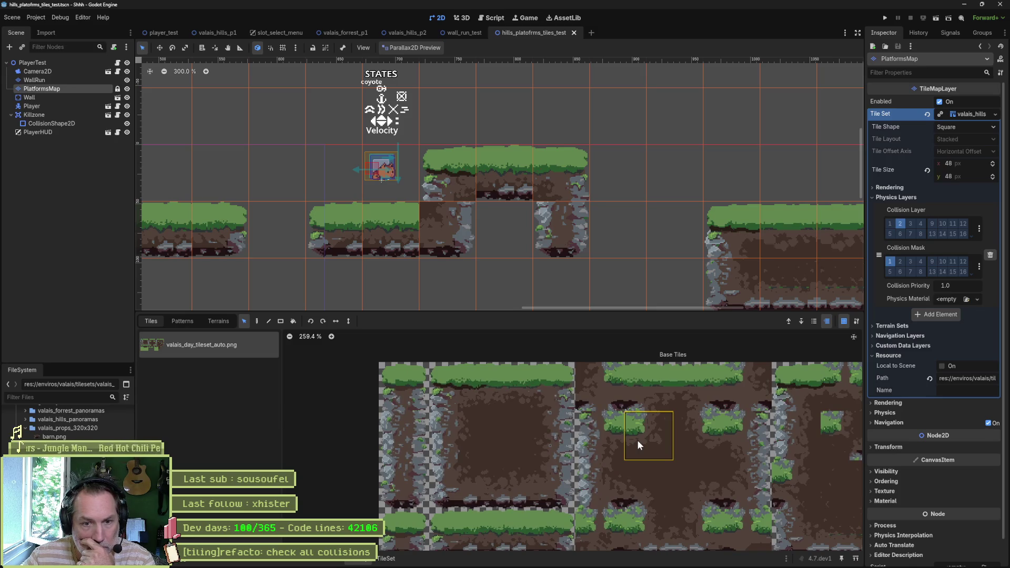
scroll(699, 463, up, 1)
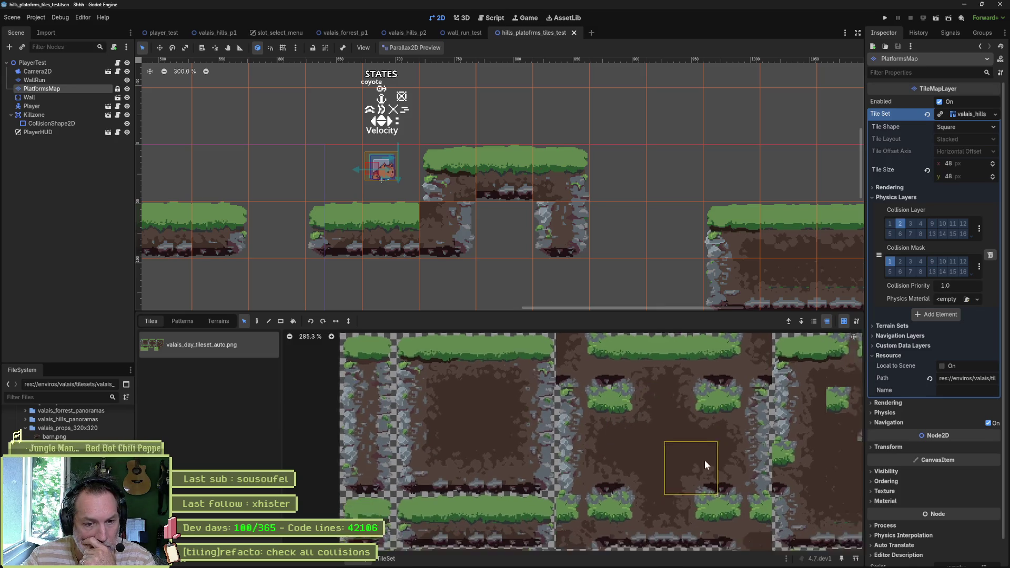
drag(705, 460, 680, 416)
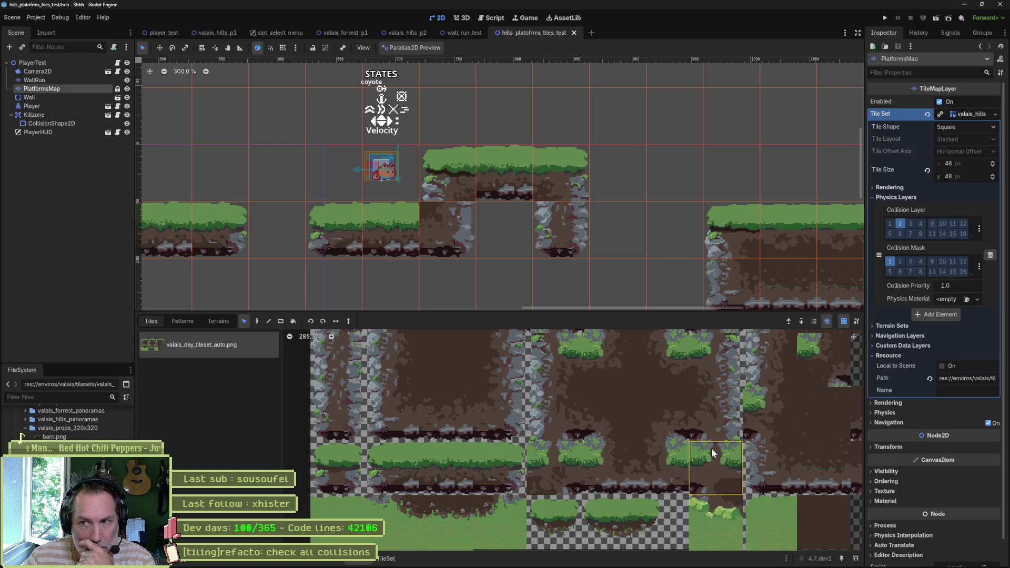
mouse_move(706, 447)
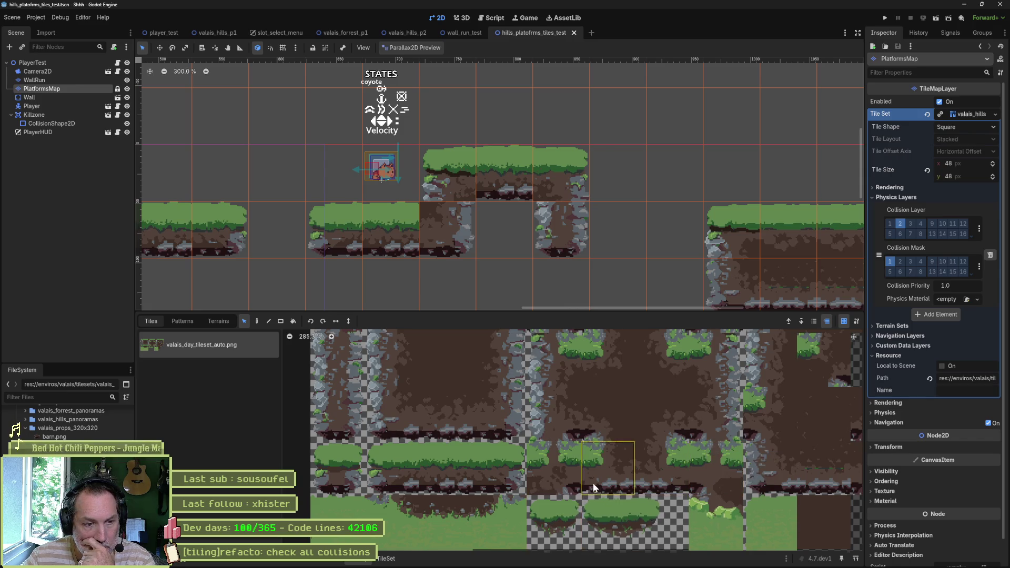
scroll(592, 483, right, 5)
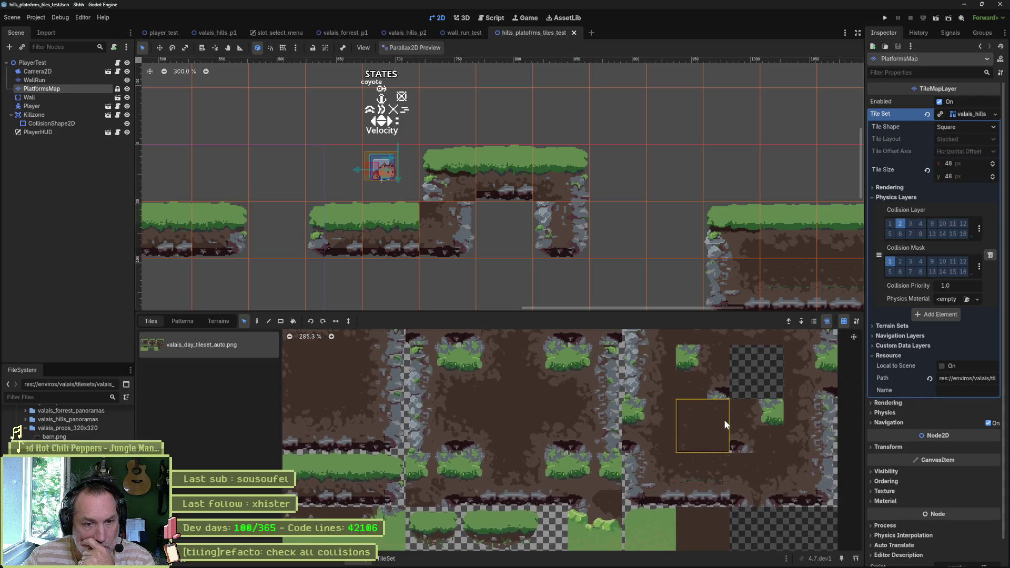
mouse_move(724, 420)
drag(723, 400, 670, 452)
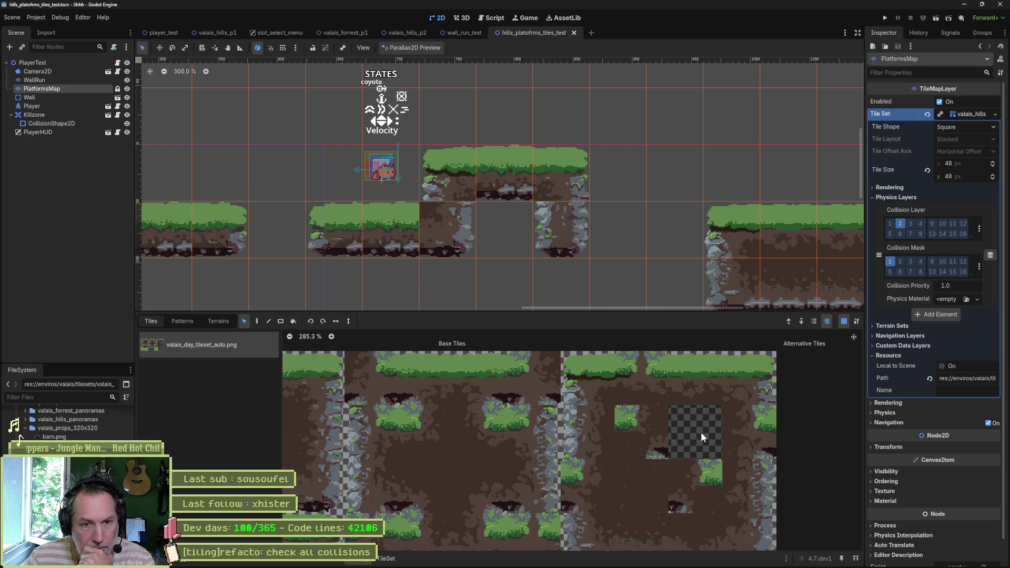
Try the tile below the checker block and the plain dirt tile, then browse the stone column tiles.
click(718, 479)
scroll(706, 481, down, 2)
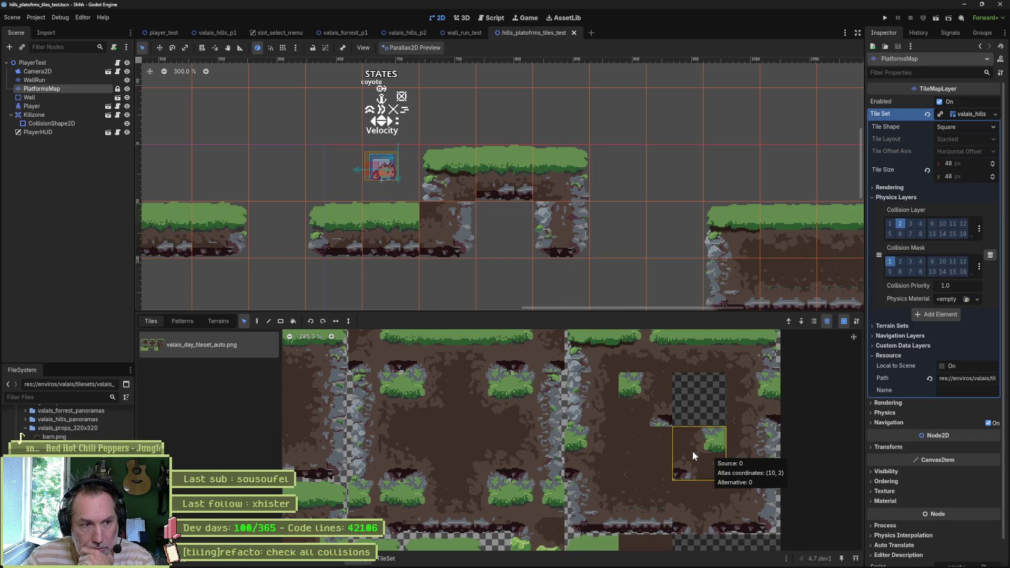
click(625, 440)
drag(438, 421, 658, 460)
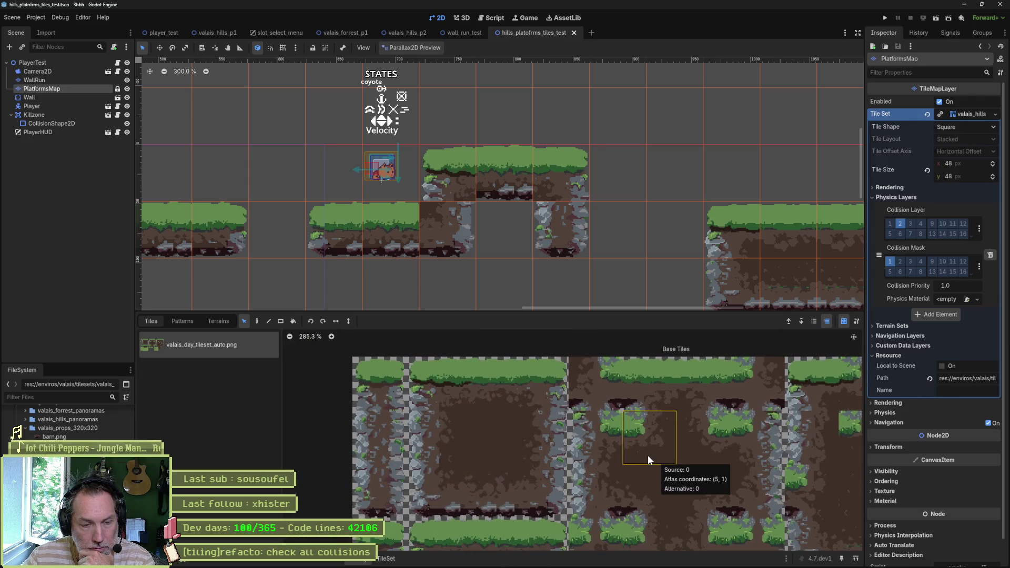
scroll(626, 458, down, 1)
drag(619, 455, 622, 425)
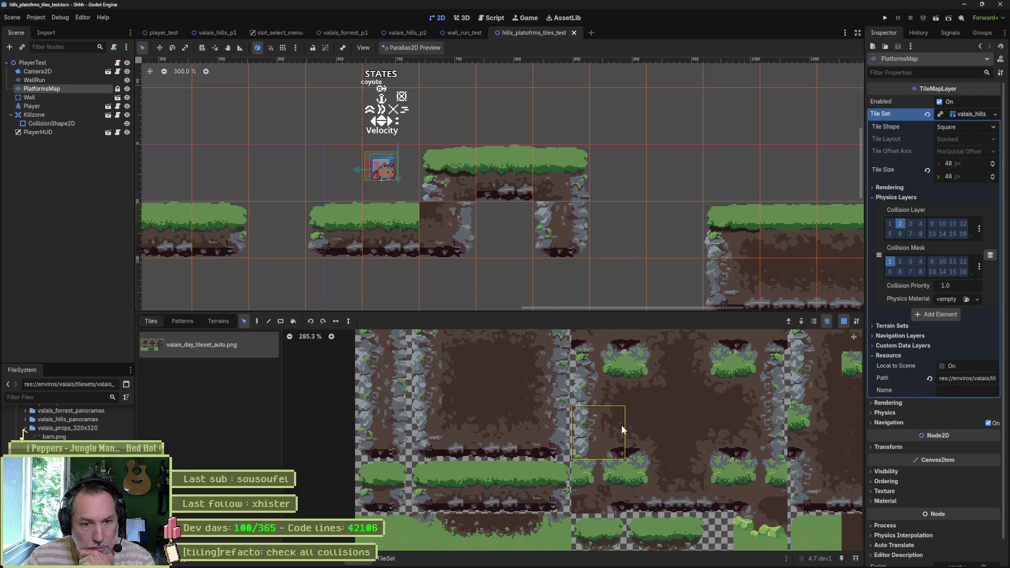
drag(621, 425, 622, 425)
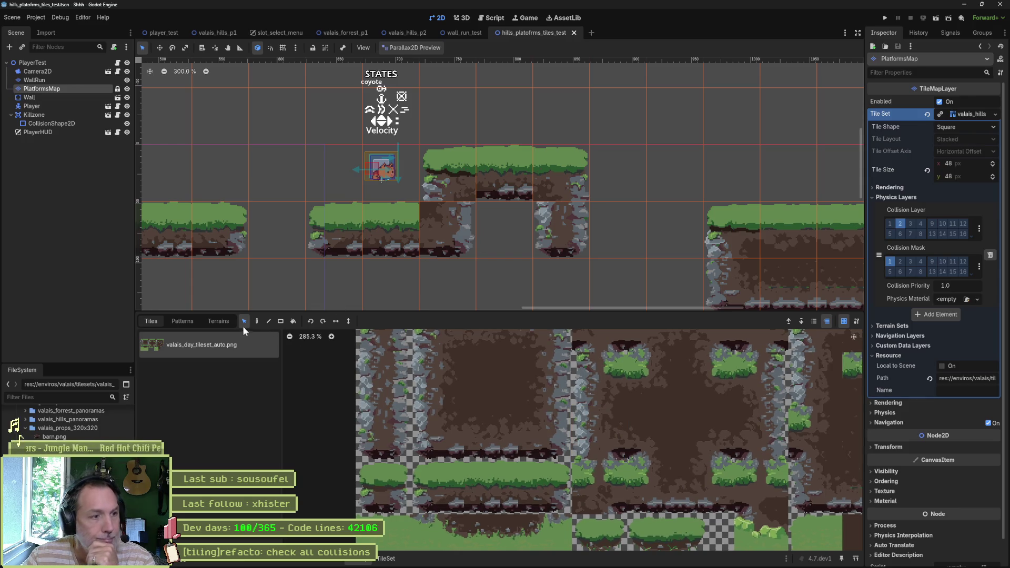
Paint Terrain 0 into the gap beneath the middle platform.
click(218, 321)
click(204, 346)
click(518, 228)
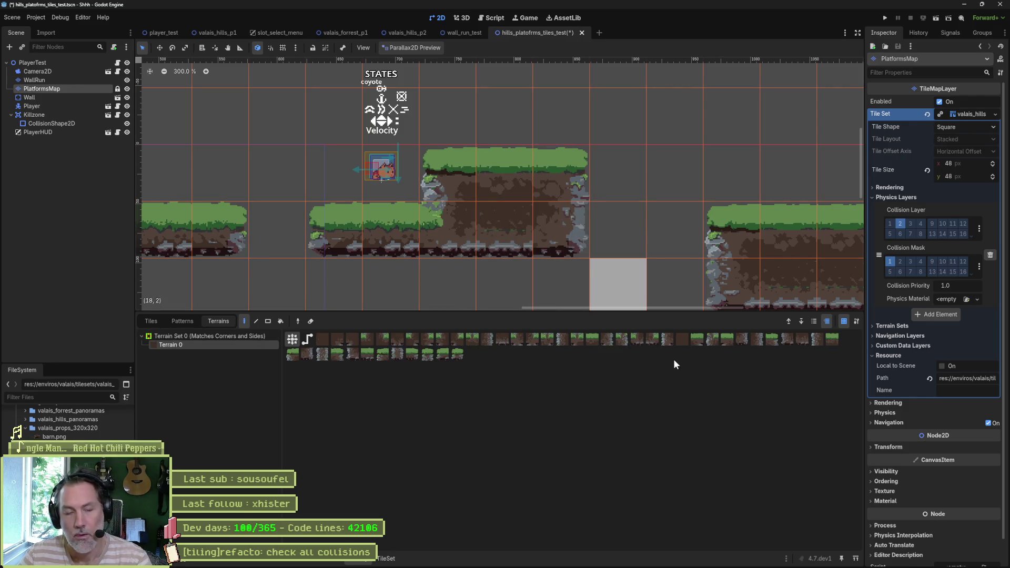
Save and run the scene to test the solid block, then return to the TileMap Tiles tab.
key(F6)
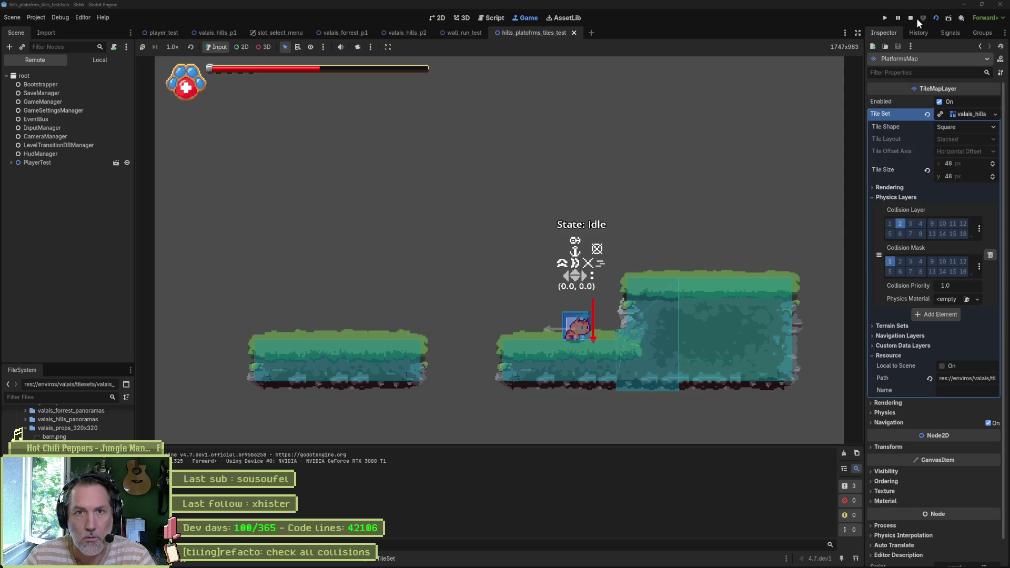
click(912, 18)
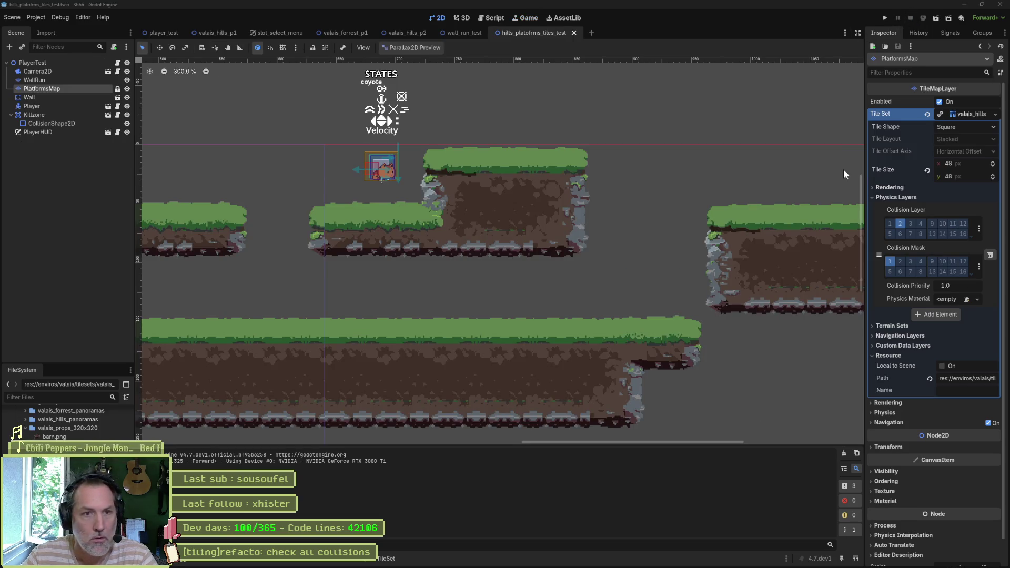
click(321, 559)
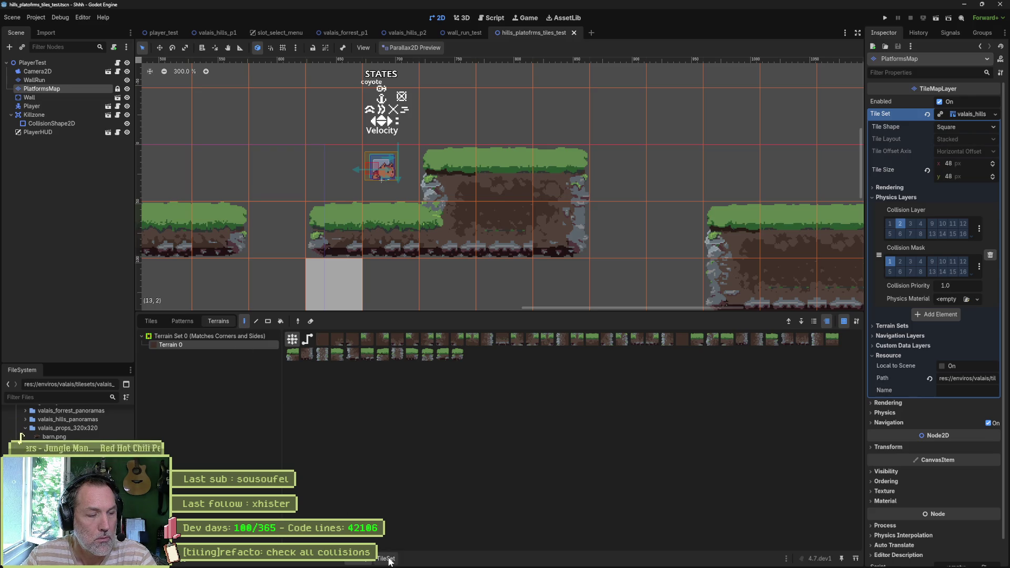
click(159, 321)
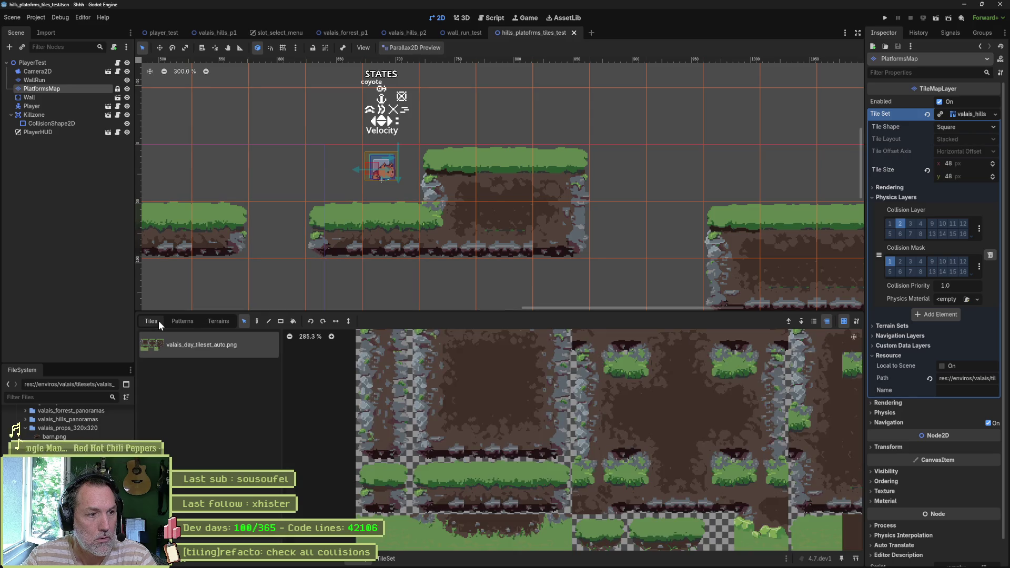
Pick a grass tile from the atlas and paint the Physics Layer 0 shape onto a first tile.
click(440, 214)
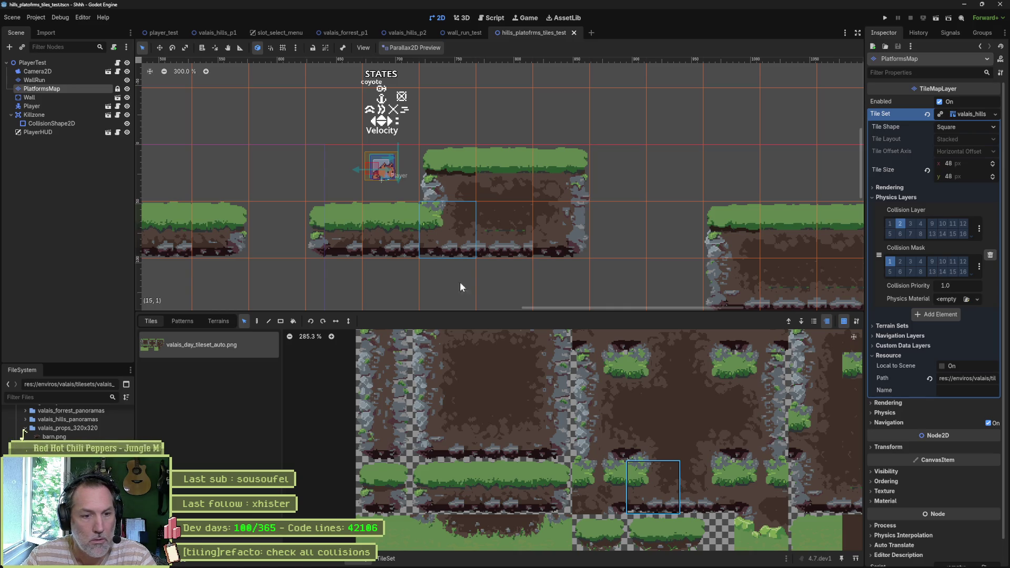
scroll(642, 485, down, 2)
scroll(643, 485, down, 4)
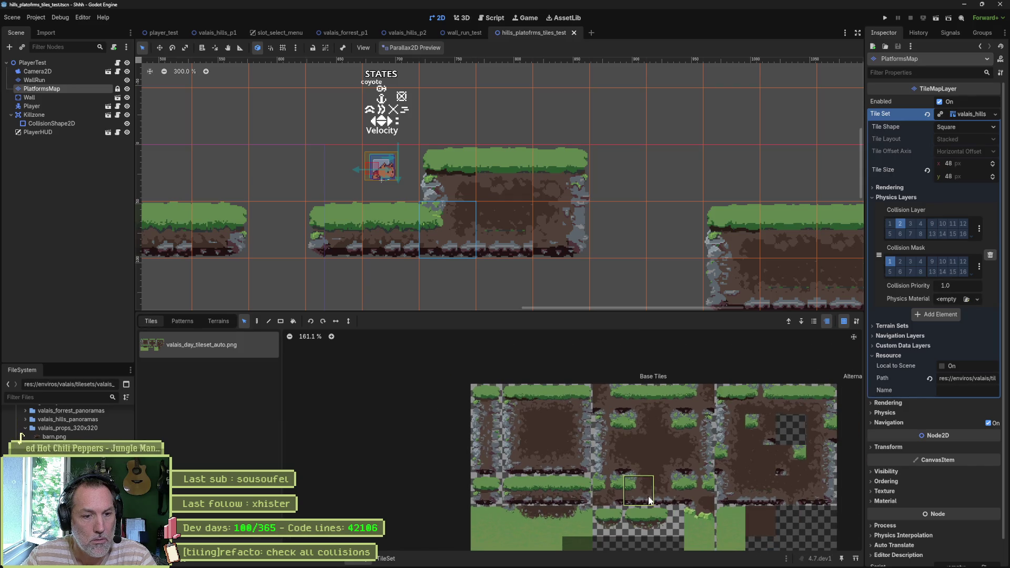
scroll(637, 460, up, 5)
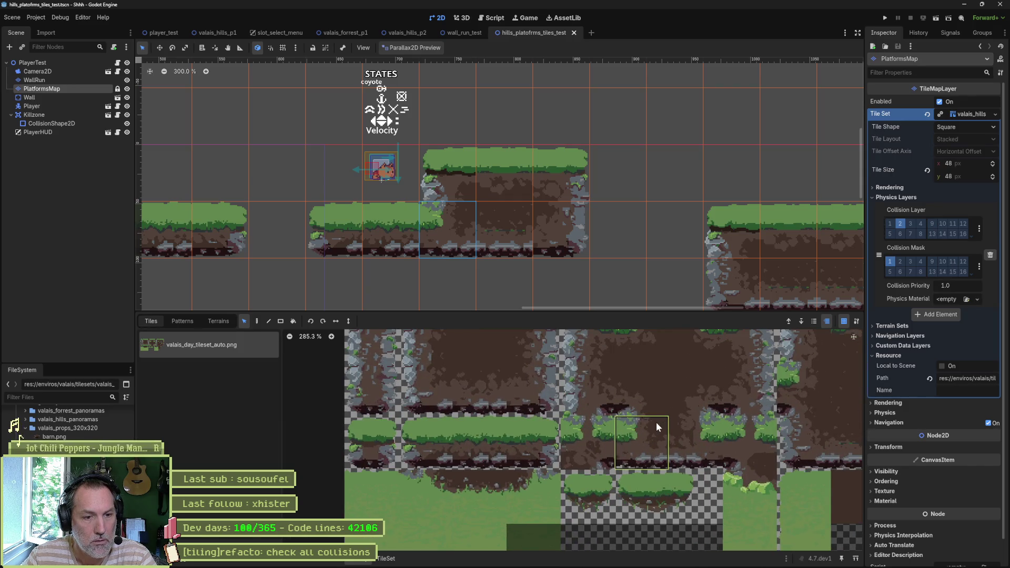
click(659, 423)
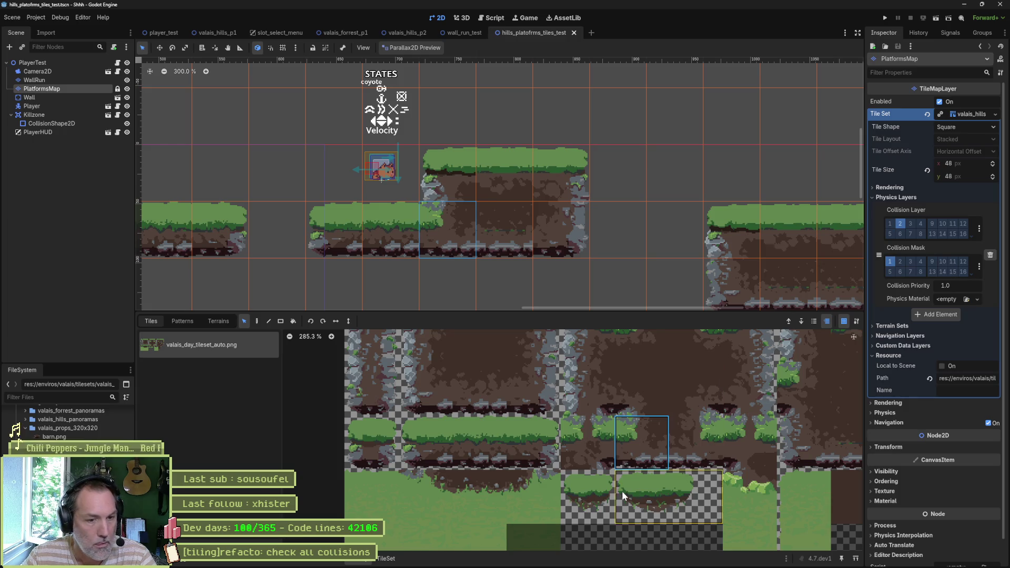
click(387, 559)
click(719, 450)
Add two vertices to the collision polygon, including one on its right edge, and save the scene.
scroll(724, 455, up, 3)
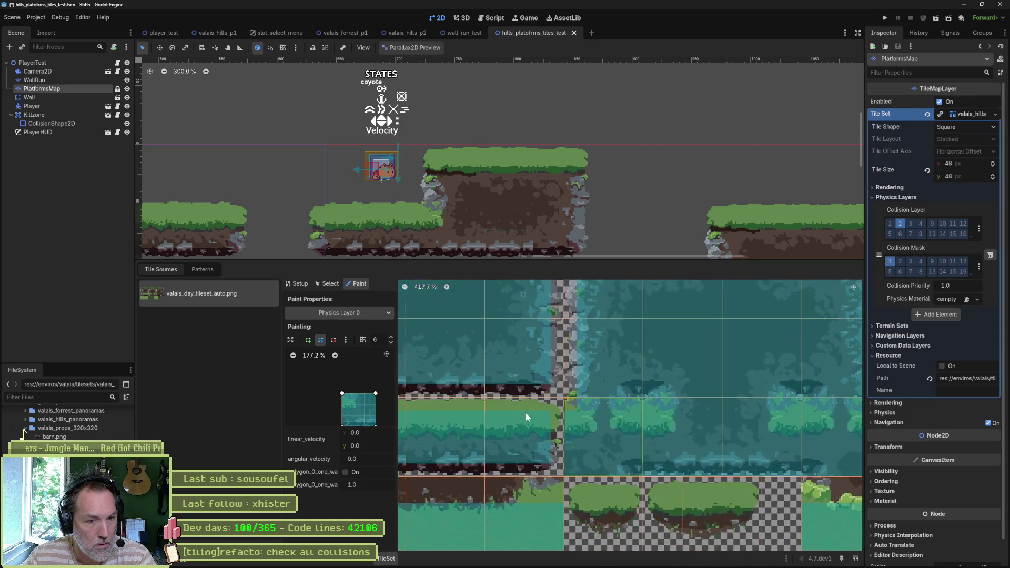
drag(349, 394, 340, 363)
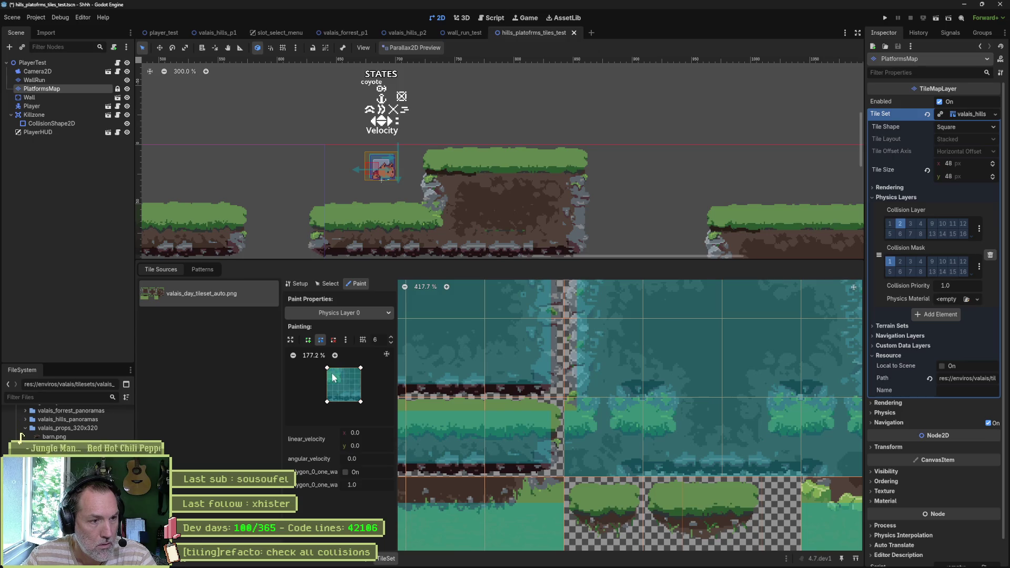
click(331, 370)
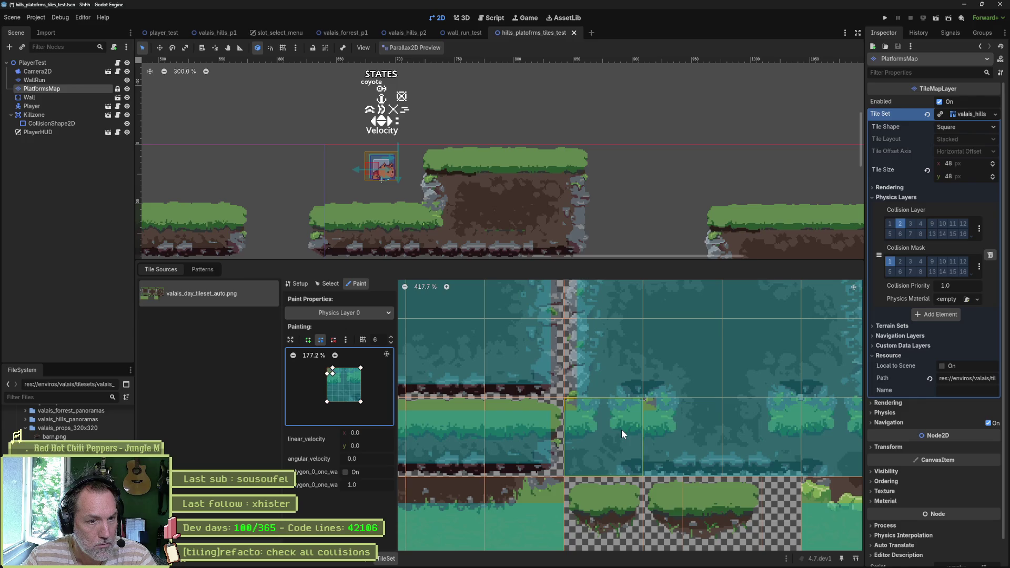
click(361, 374)
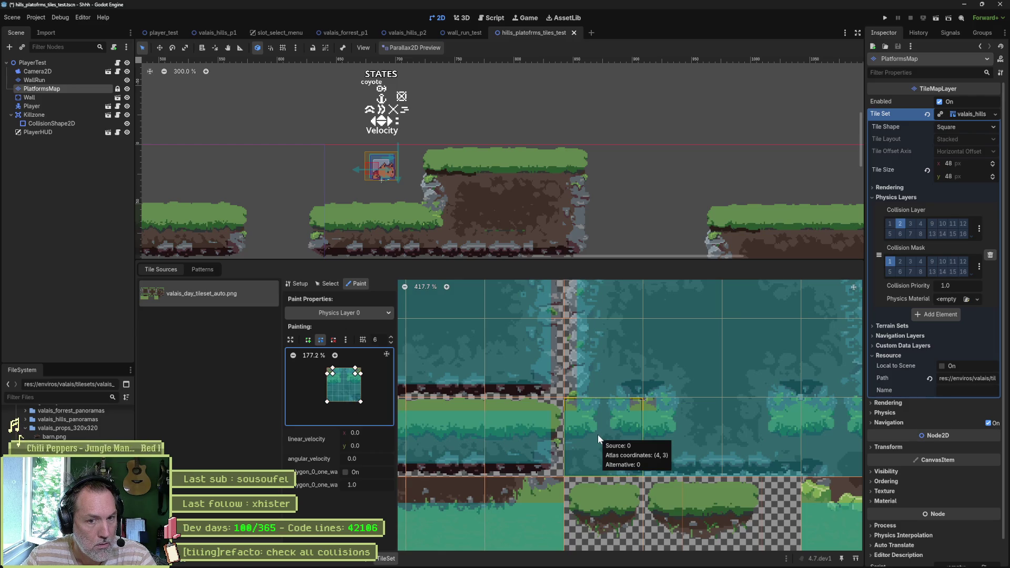
key(ctrl+s)
Raise the polygon's top-left point and apply it to atlas tiles including (6,3).
scroll(703, 435, down, 2)
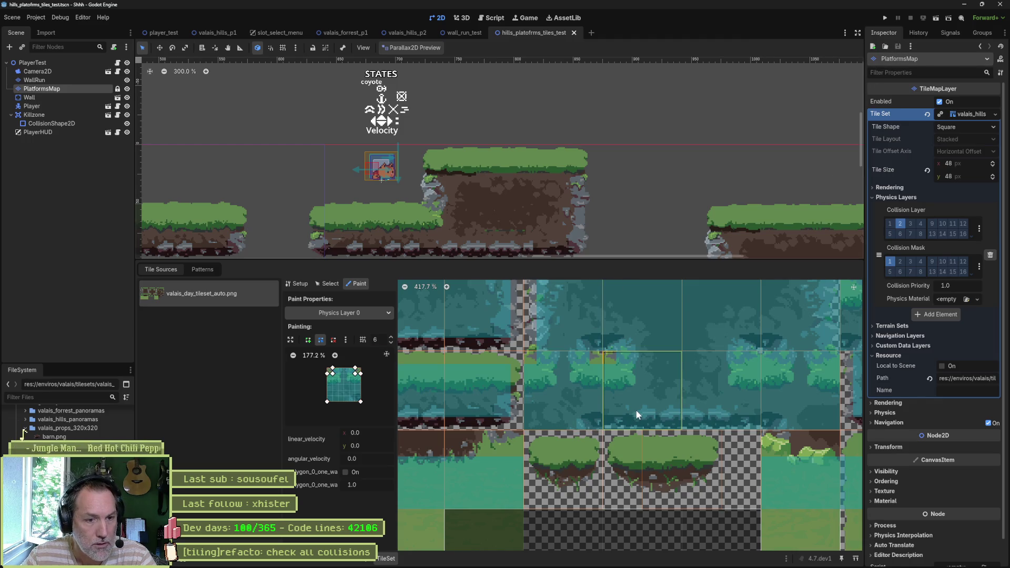
click(728, 399)
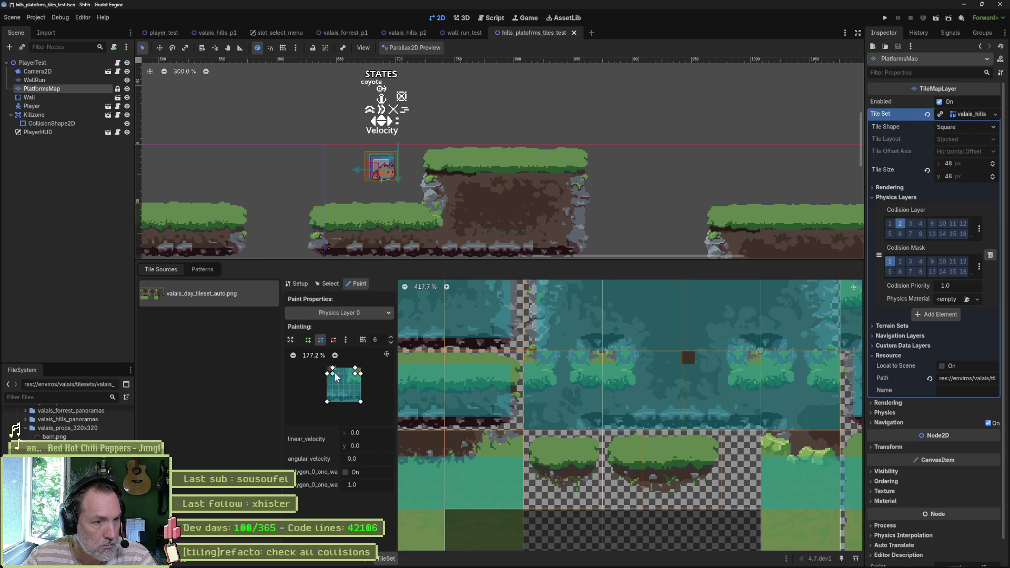
mouse_move(327, 373)
mouse_down()
mouse_move(327, 396)
mouse_move(361, 396)
mouse_up()
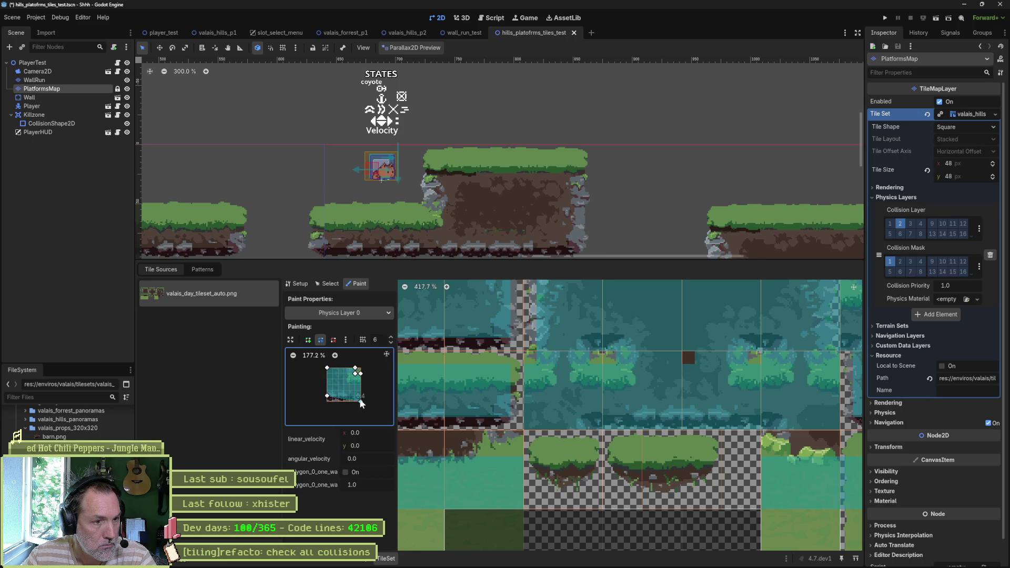
click(731, 392)
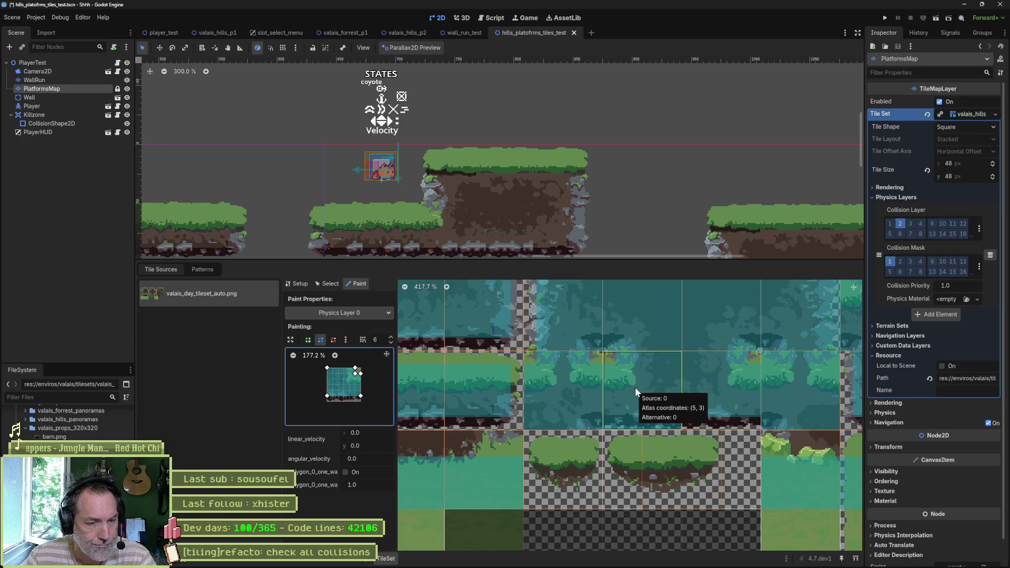
Select atlas tile (4,3) to load its collision shape, then return to Paint mode.
click(328, 284)
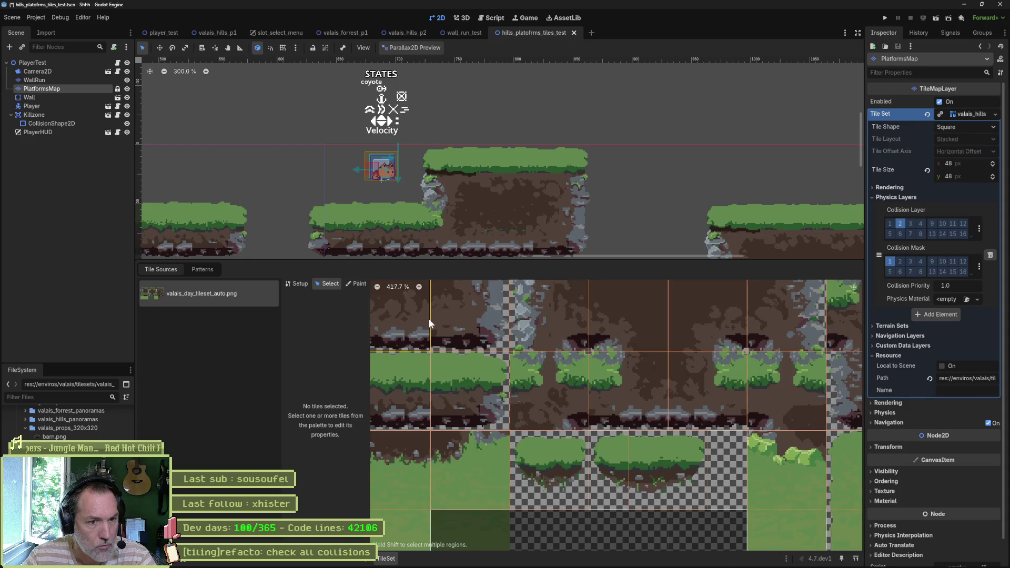
click(579, 380)
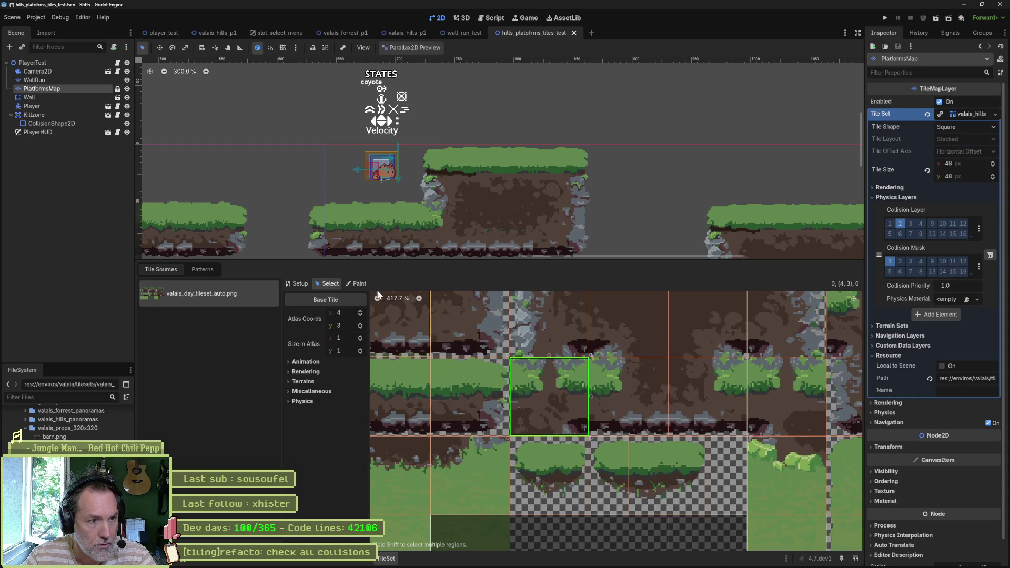
click(358, 284)
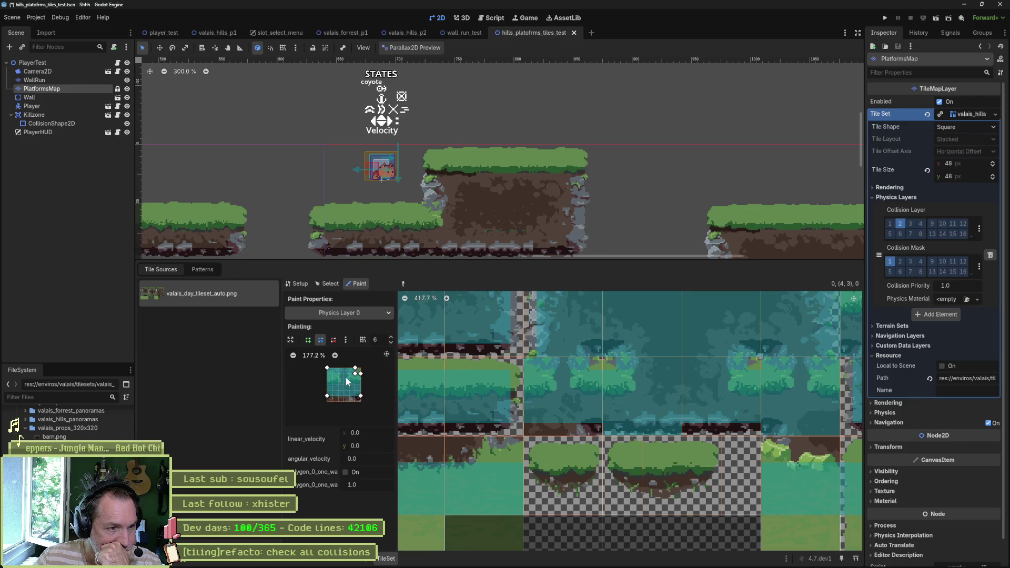
Lower the top-left point, delete two extra top-right points, and repaint the tile.
scroll(345, 385, up, 8)
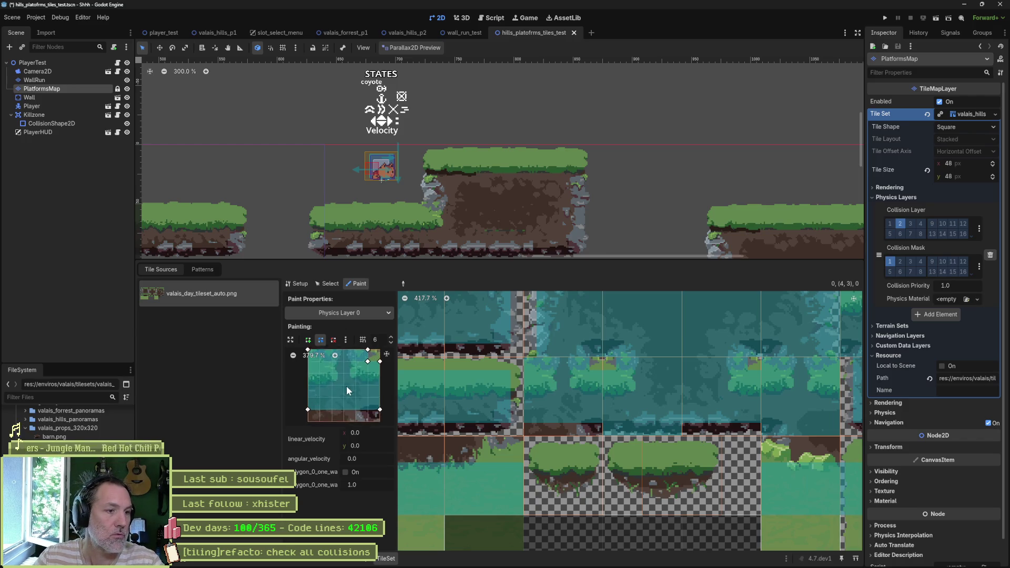
mouse_move(306, 375)
mouse_down()
mouse_move(306, 387)
mouse_move(331, 374)
mouse_move(319, 374)
mouse_up()
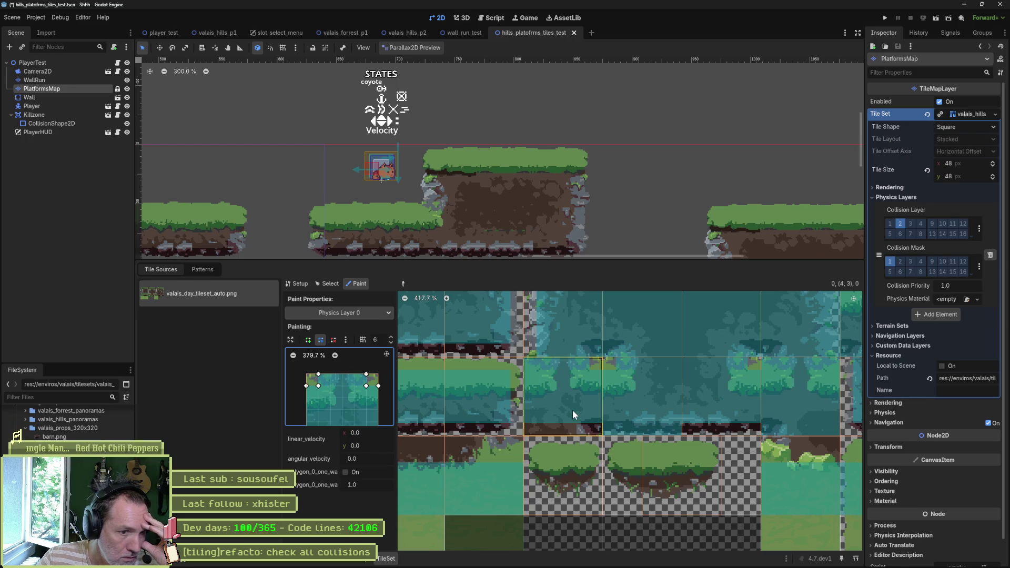
click(652, 405)
right_click(366, 385)
right_click(366, 374)
drag(380, 388, 379, 376)
click(639, 388)
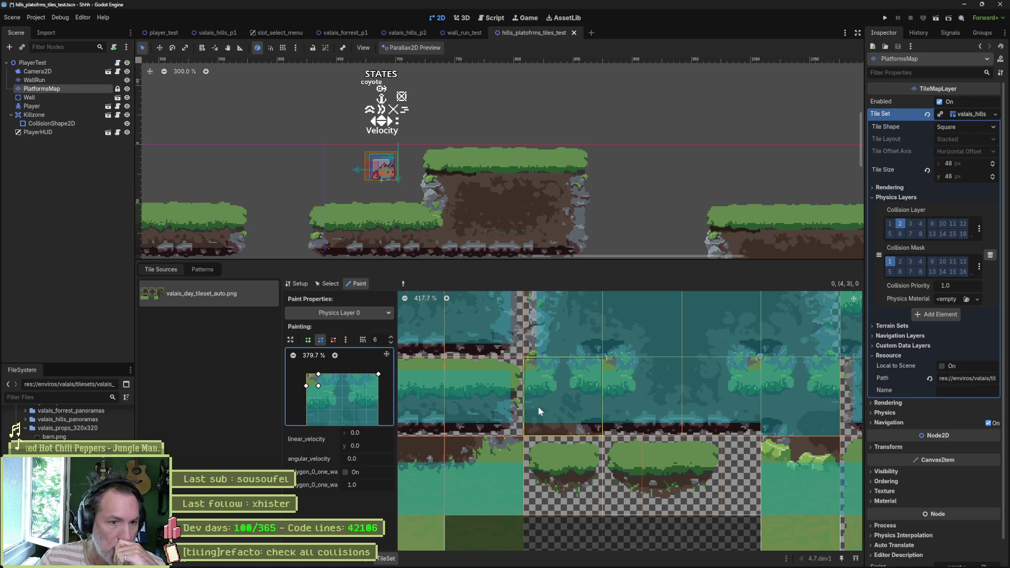
Zoom in on the polygon and lower its top-right point.
scroll(374, 402, down, 2)
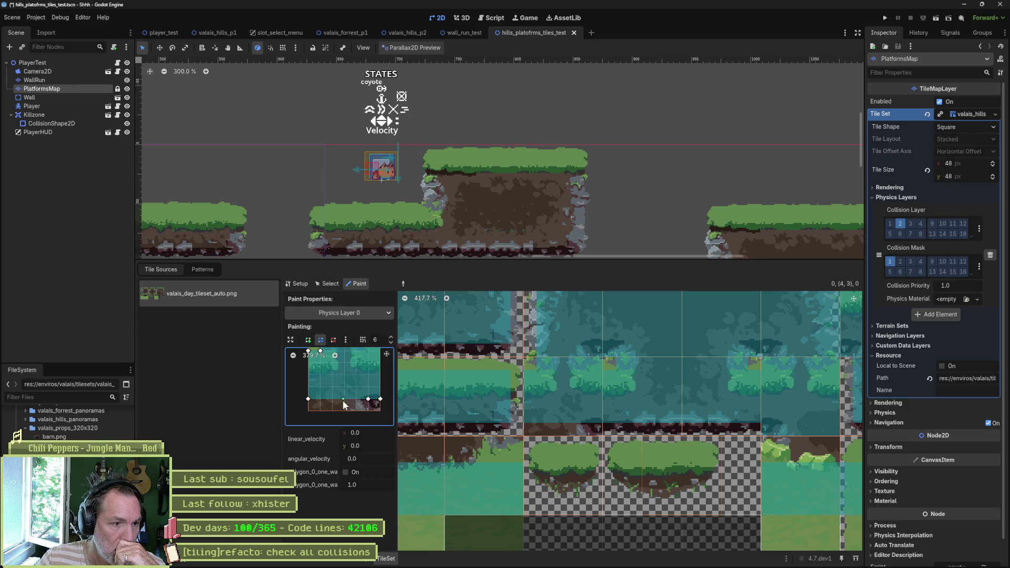
scroll(340, 397, up, 2)
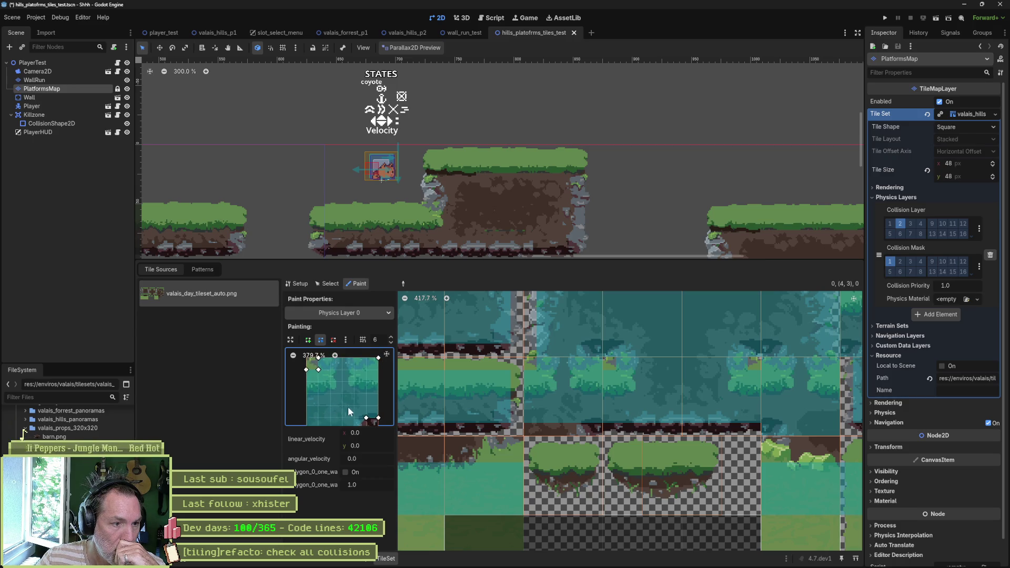
drag(349, 406, 339, 391)
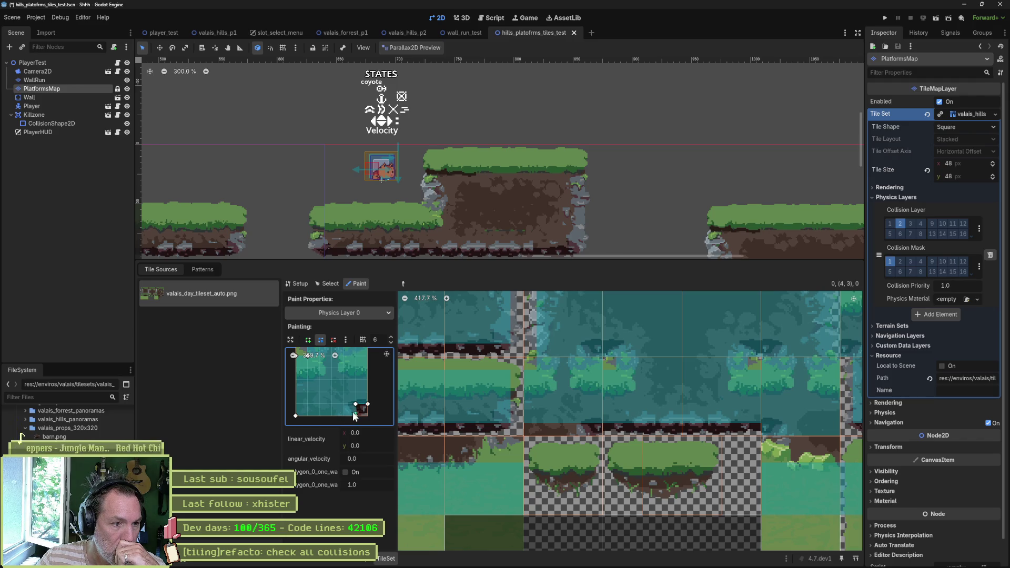
scroll(348, 382, up, 2)
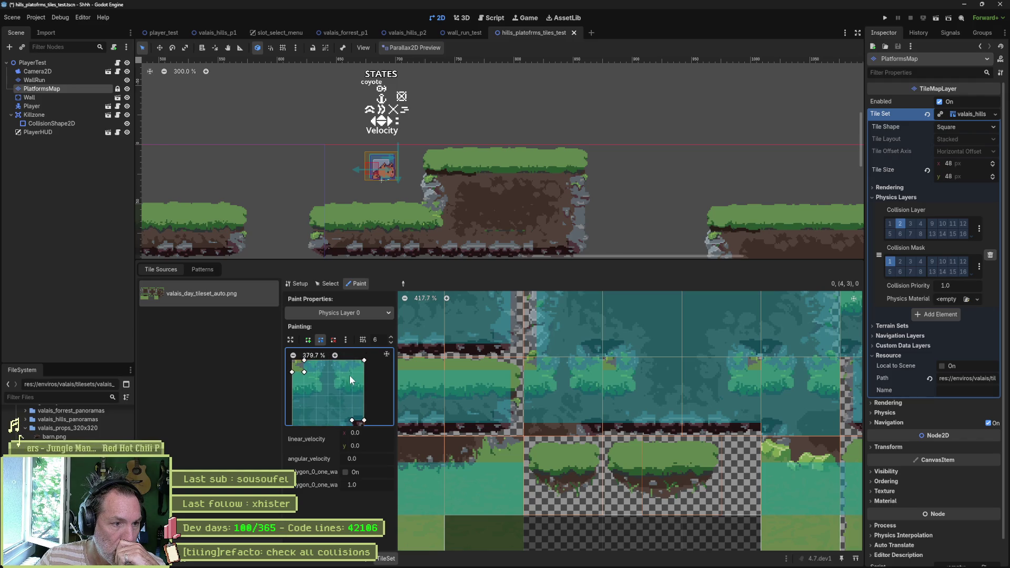
mouse_move(364, 362)
mouse_down()
mouse_move(362, 372)
mouse_move(351, 360)
mouse_up()
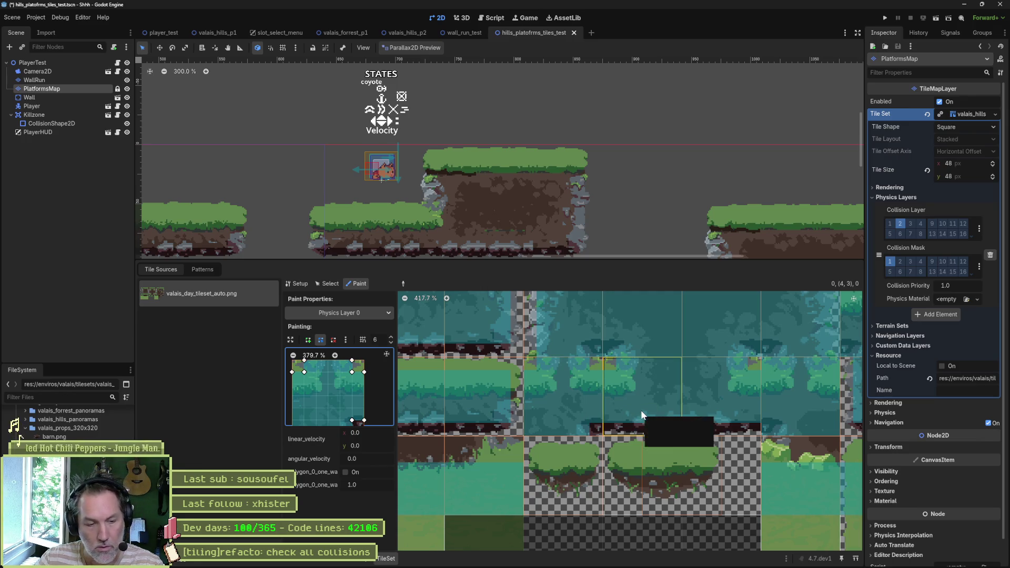
Reshape the polygon's left edge, paint it onto an atlas tile, and snap its lower corners to the tile bottom.
scroll(689, 424, right, 1)
scroll(690, 424, right, 3)
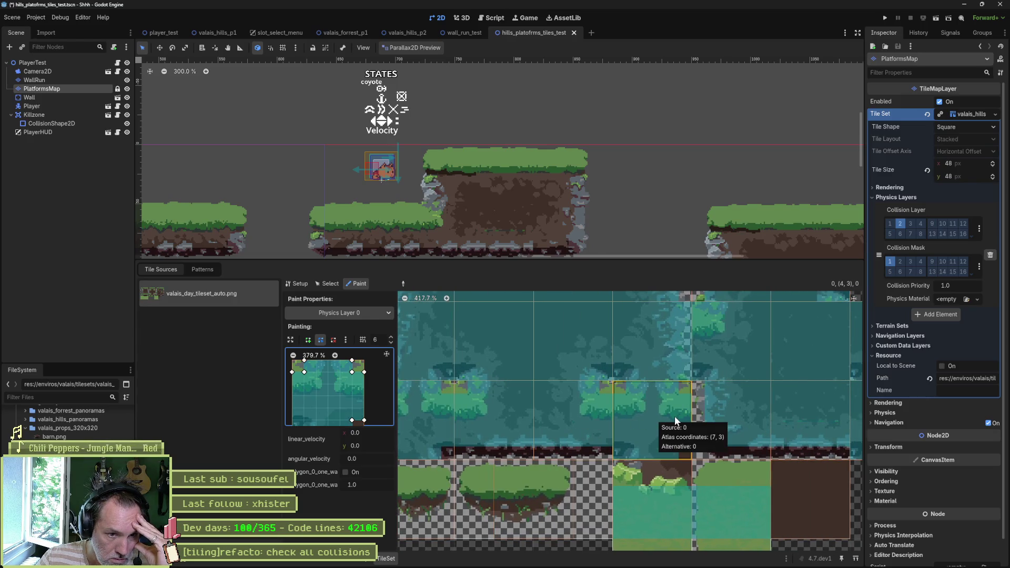
scroll(314, 412, left, 2)
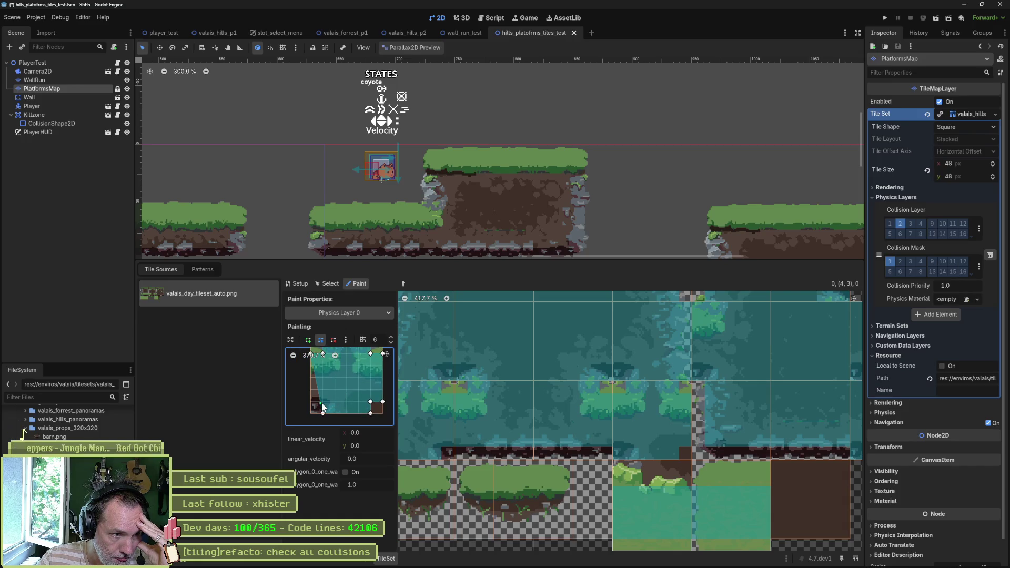
drag(320, 394, 310, 402)
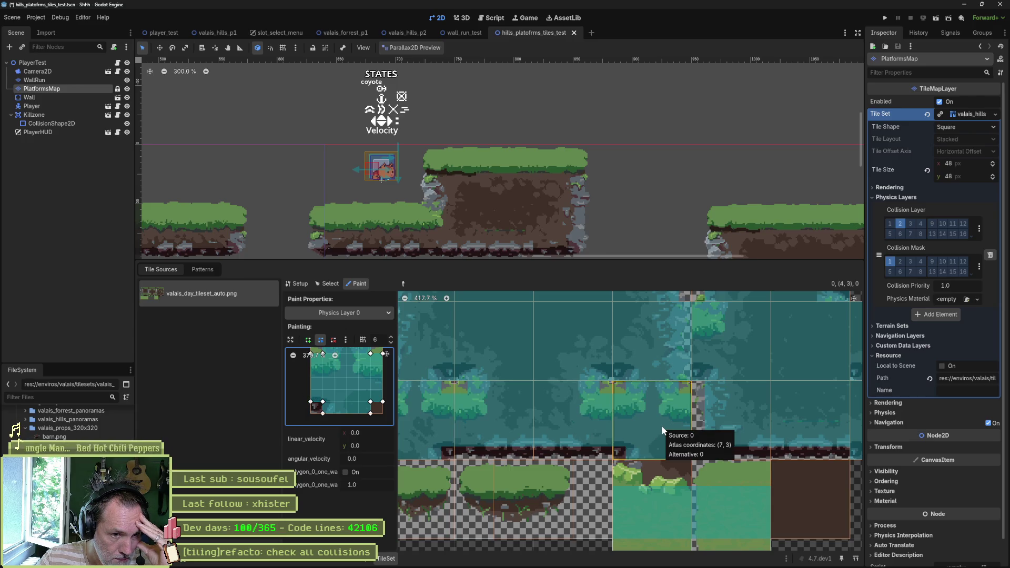
scroll(627, 420, up, 3)
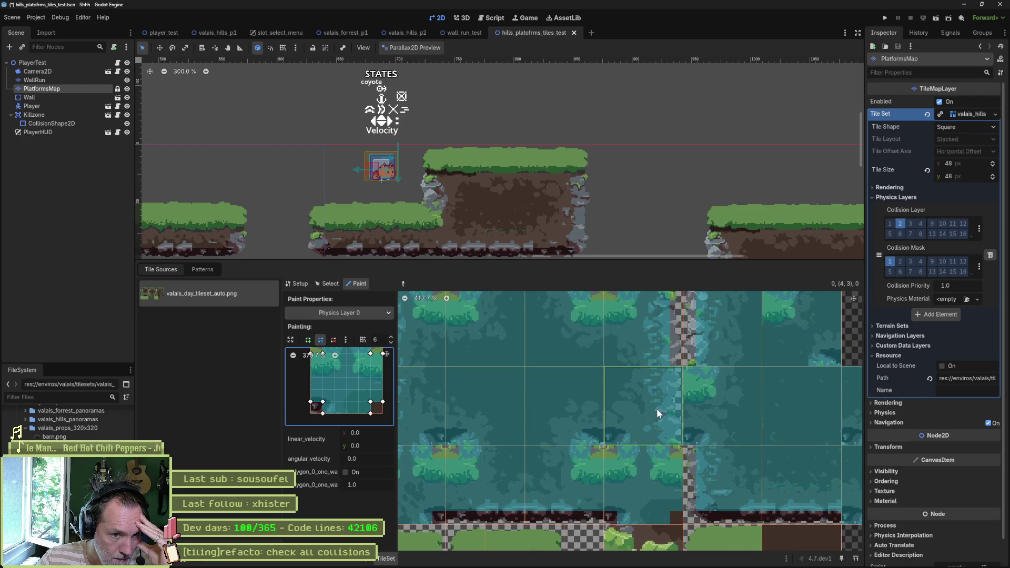
click(657, 408)
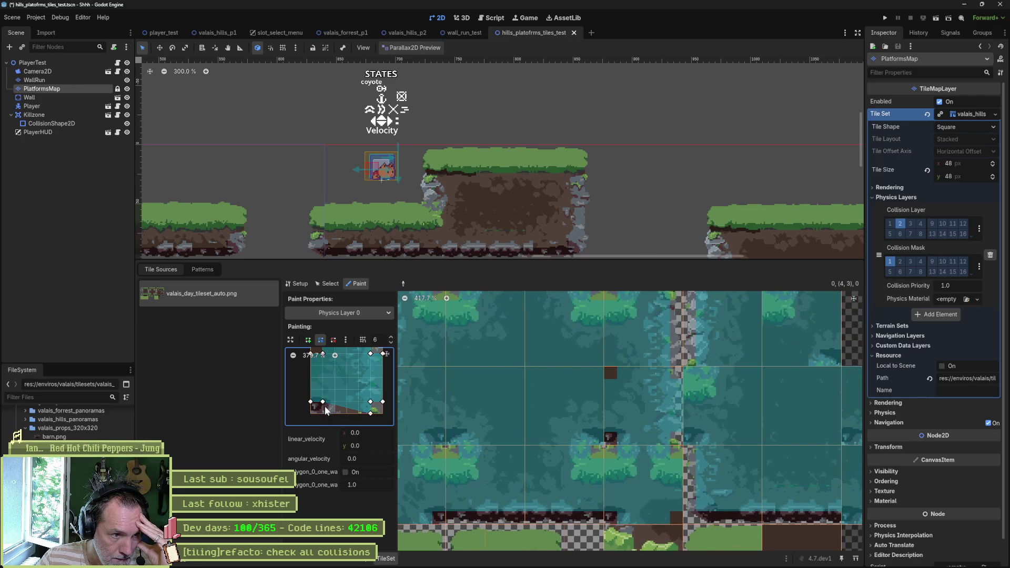
drag(320, 400, 311, 408)
drag(371, 402, 372, 414)
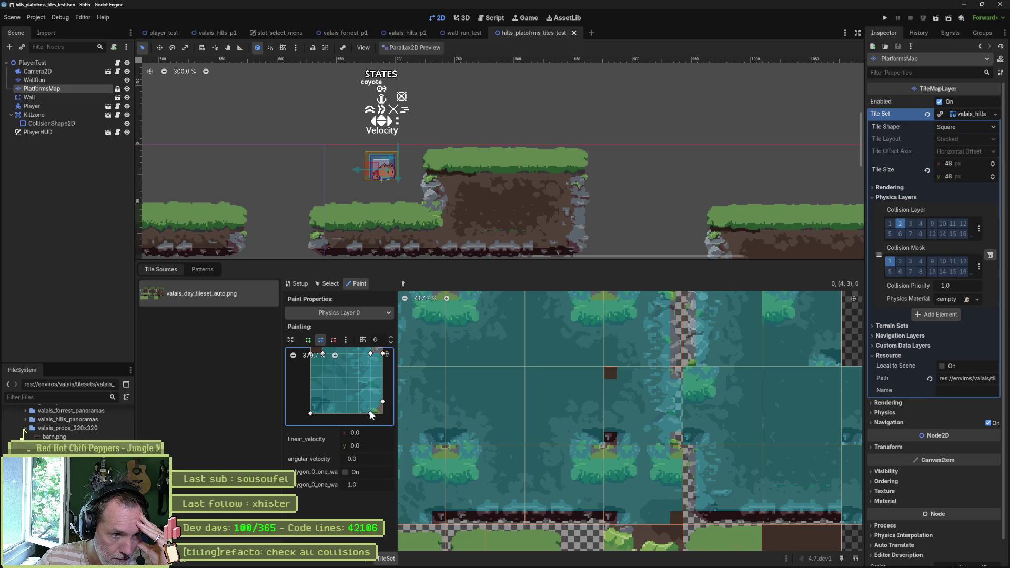
scroll(366, 415, up, 3)
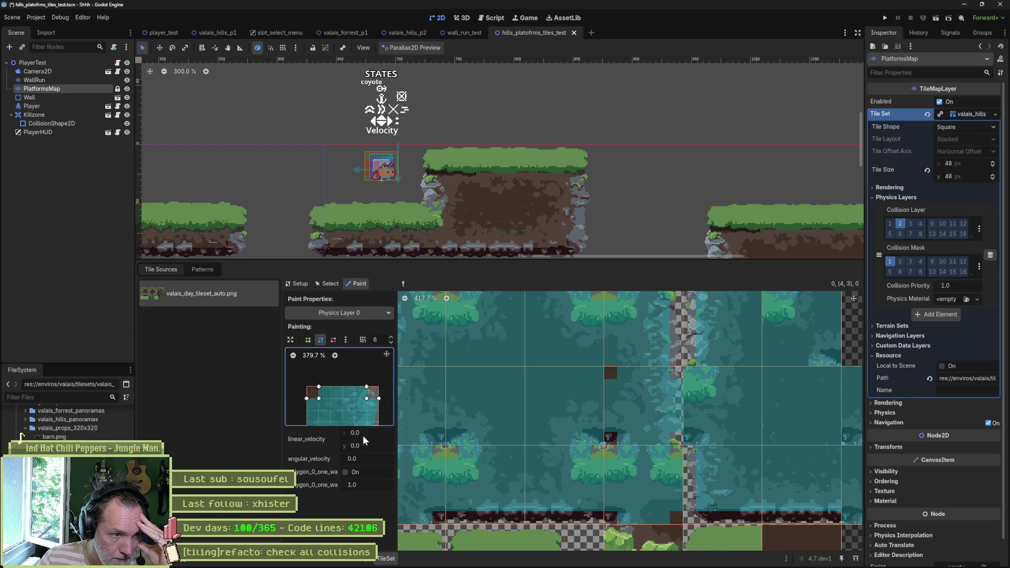
drag(379, 391, 306, 387)
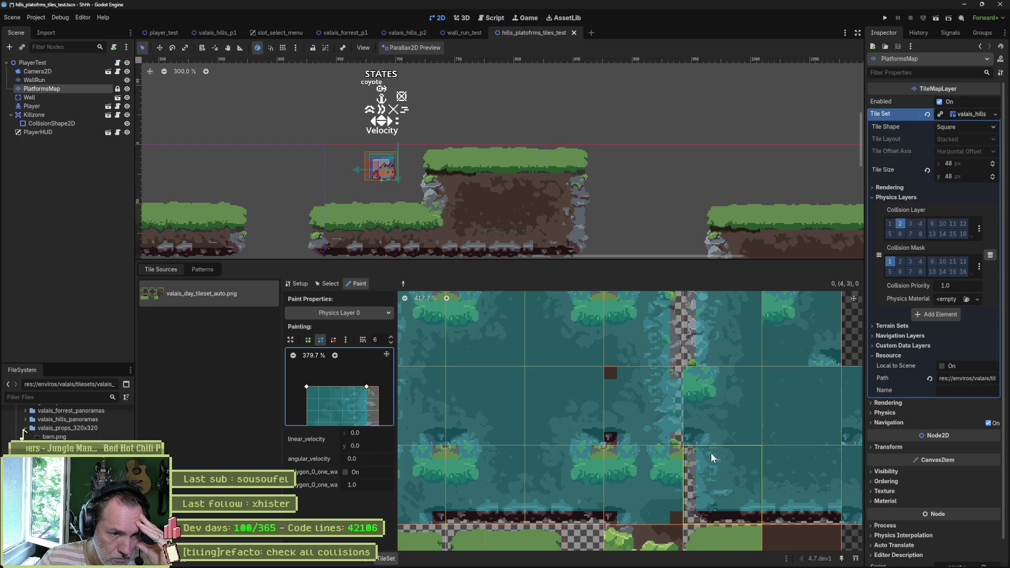
Raise the polygon's bottom-left corner, add a bottom vertex, and paint tiles (10,3) and (10,2).
scroll(711, 453, up, 5)
mouse_move(706, 507)
mouse_down()
mouse_move(662, 440)
mouse_move(617, 433)
mouse_move(649, 353)
mouse_up()
mouse_move(648, 456)
mouse_down()
mouse_move(643, 402)
mouse_move(605, 392)
mouse_up()
drag(751, 389, 667, 441)
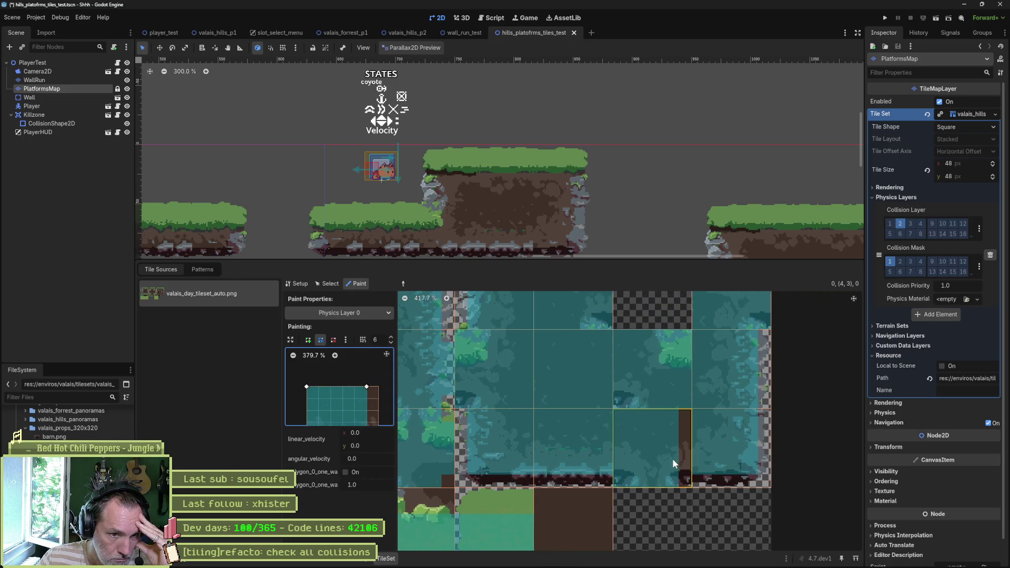
mouse_move(377, 393)
mouse_down()
mouse_move(361, 396)
mouse_move(378, 363)
mouse_move(390, 390)
mouse_up()
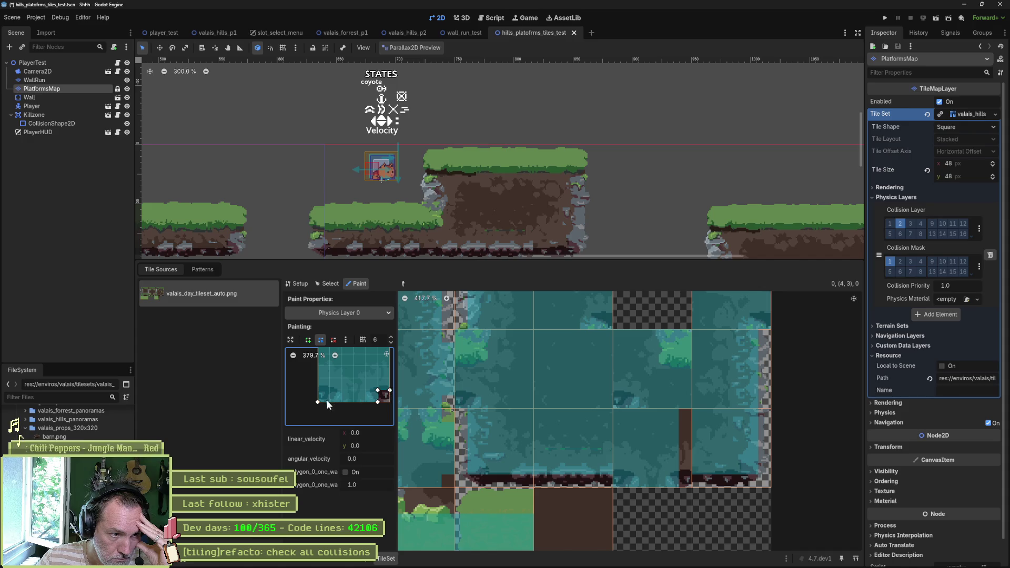
drag(317, 403, 318, 391)
click(330, 390)
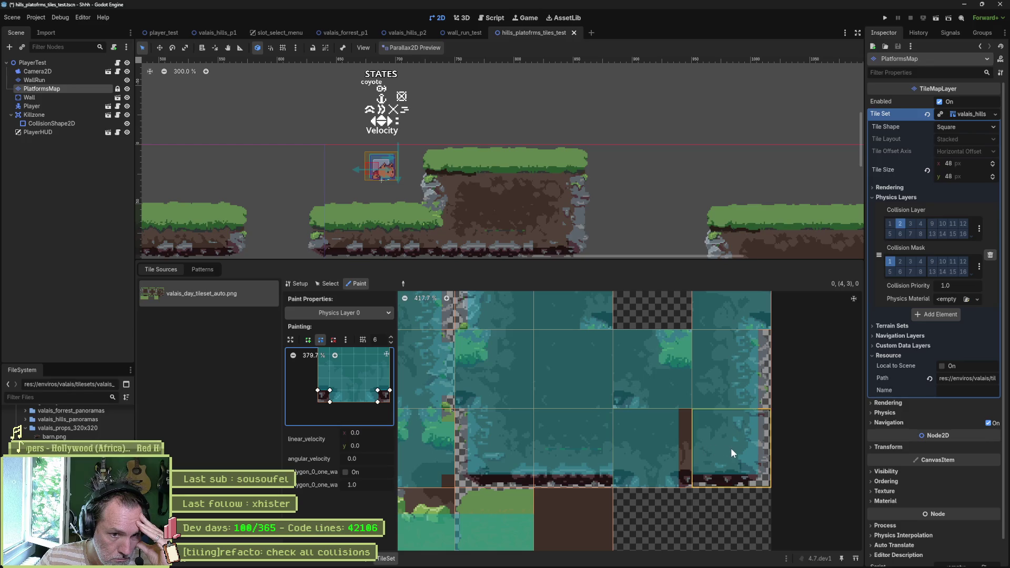
click(656, 453)
click(659, 377)
Delete the bottom-right vertex, flatten the sloped top edge, and repaint tile (10,2).
right_click(379, 402)
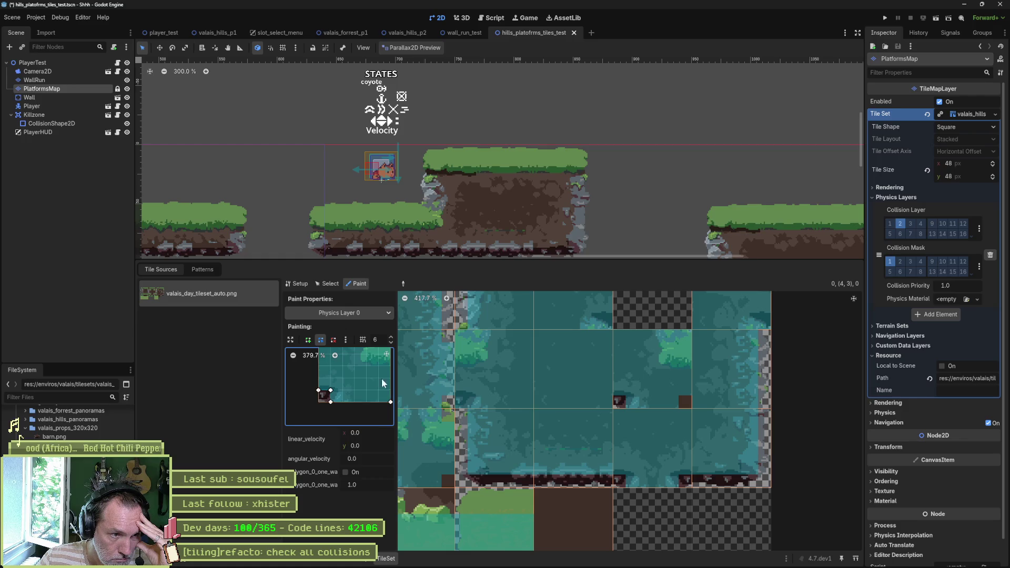
drag(381, 378, 355, 424)
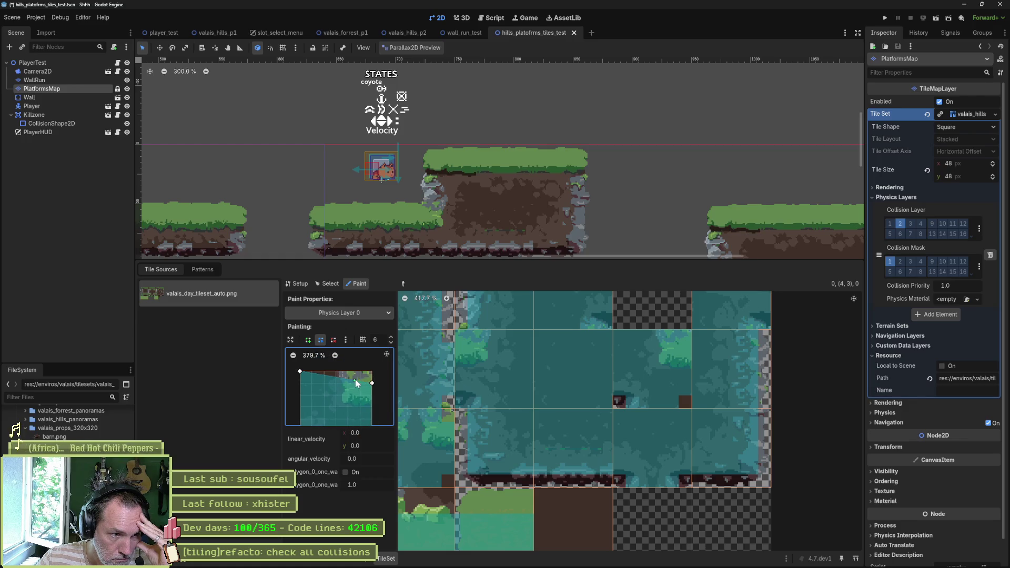
drag(360, 381, 359, 372)
click(662, 371)
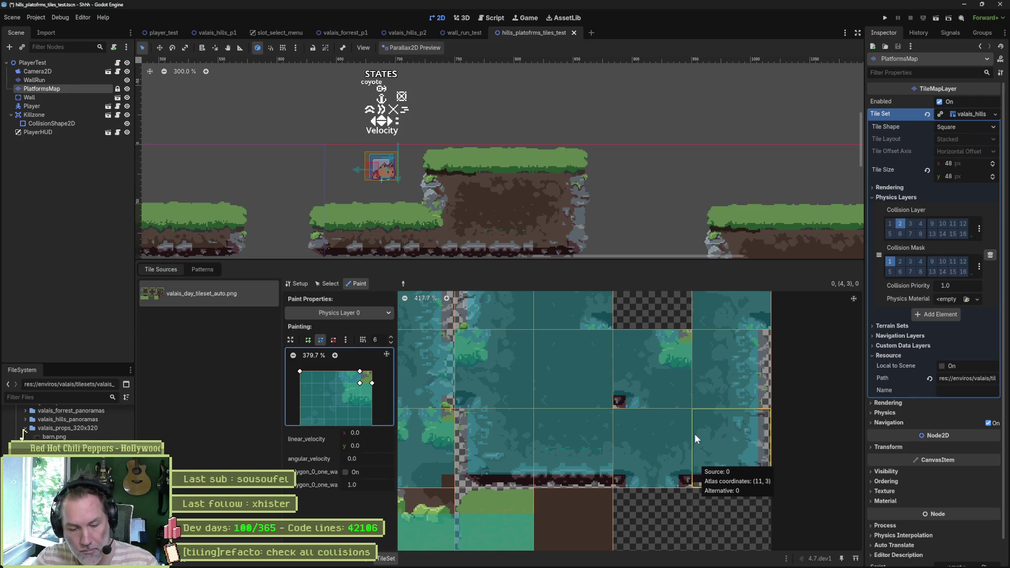
scroll(609, 370, up, 2)
Paint another atlas tile, slope the polygon's top edge right, and add left-edge vertices.
scroll(604, 475, up, 1)
scroll(602, 473, up, 1)
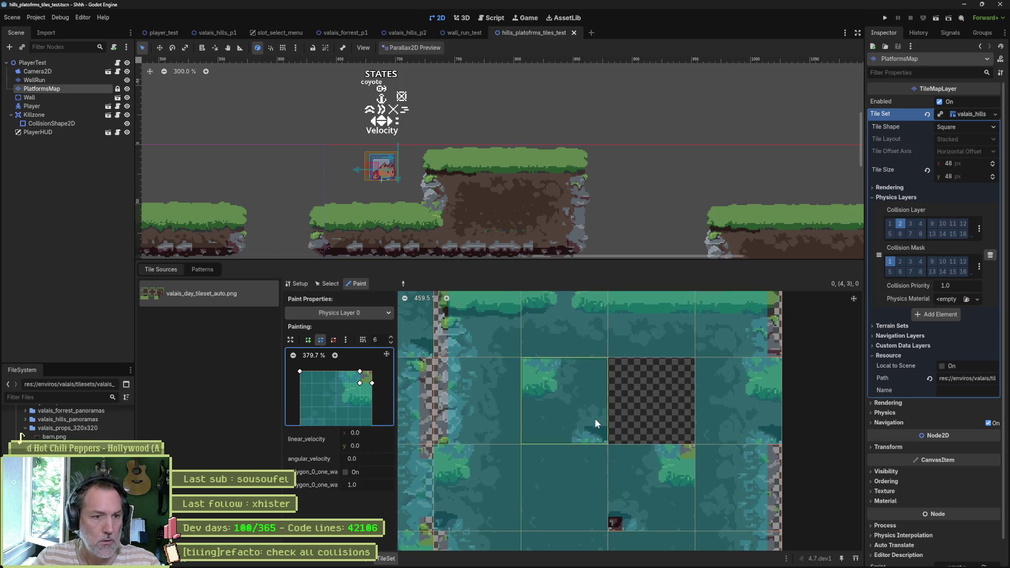
click(564, 399)
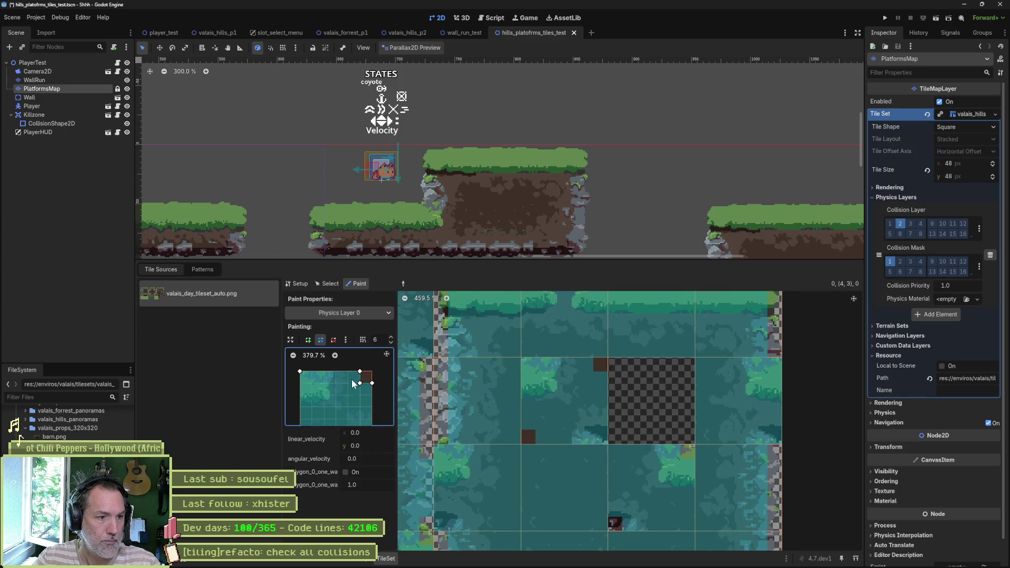
mouse_move(360, 372)
mouse_down()
mouse_move(370, 386)
mouse_move(372, 376)
mouse_up()
click(312, 373)
drag(299, 384, 311, 385)
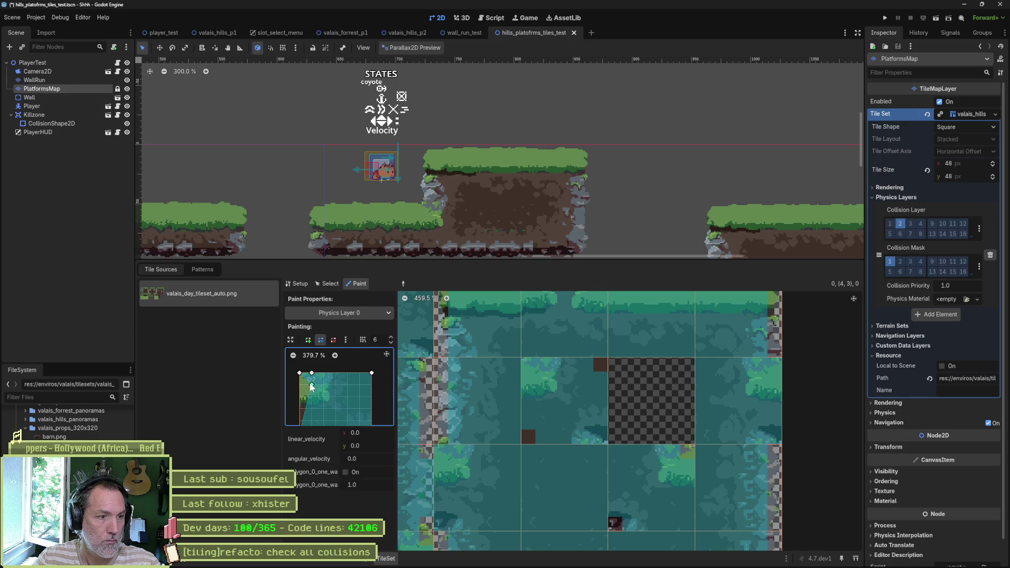
Restore the polygon to a full rectangle and paint it onto the hovered tile.
drag(328, 402, 353, 381)
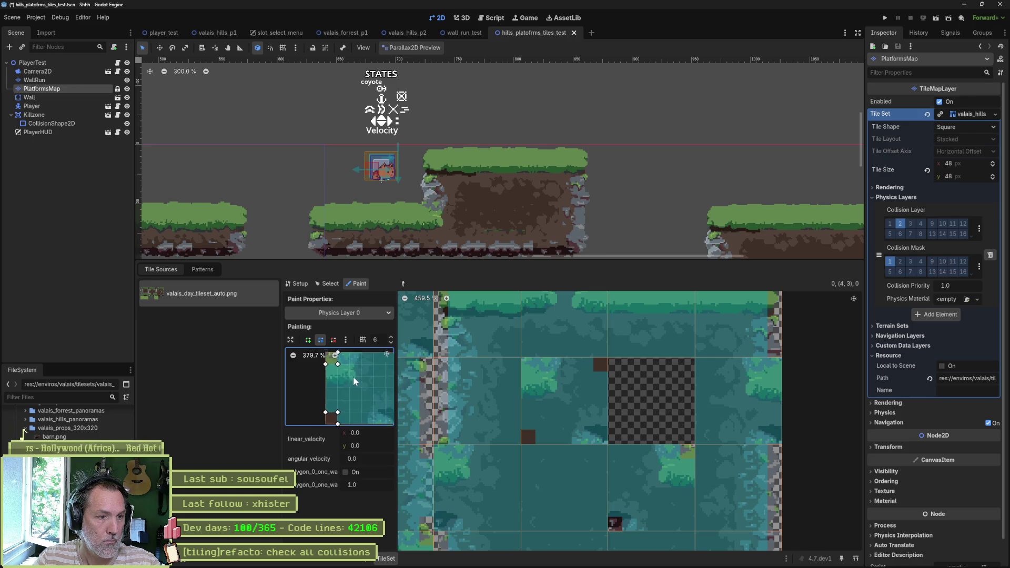
scroll(345, 396, down, 2)
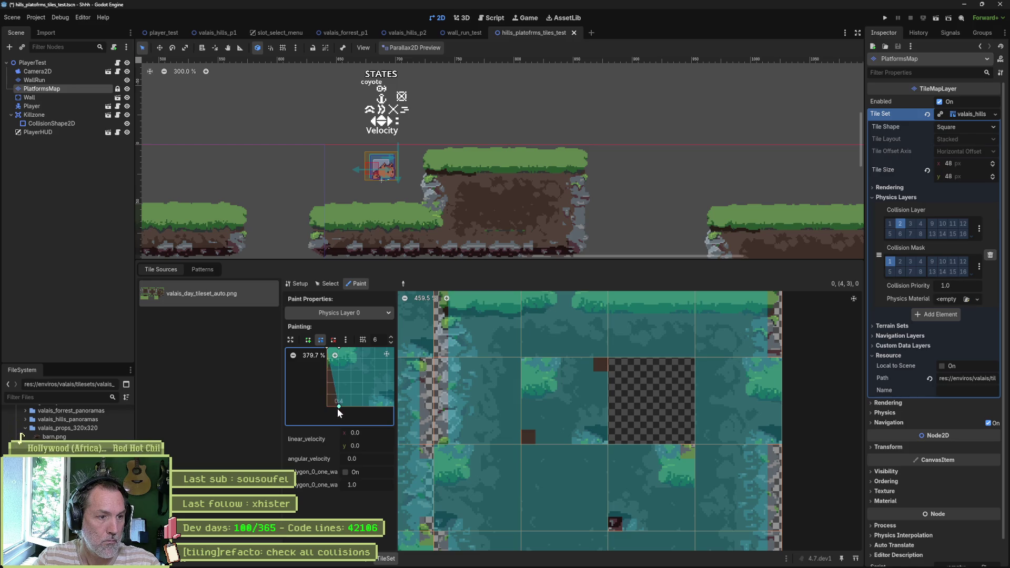
drag(368, 394, 342, 409)
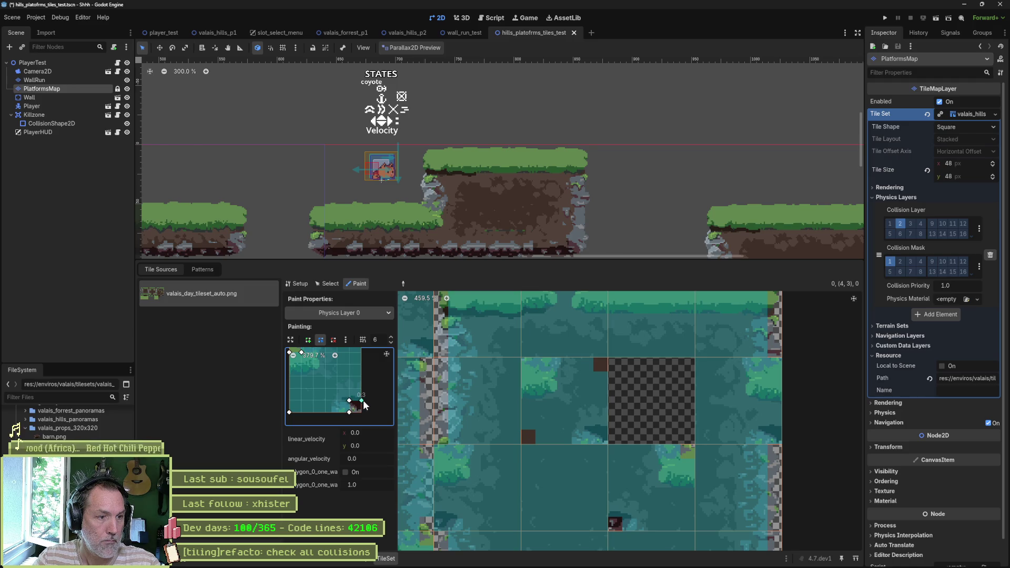
scroll(353, 410, up, 3)
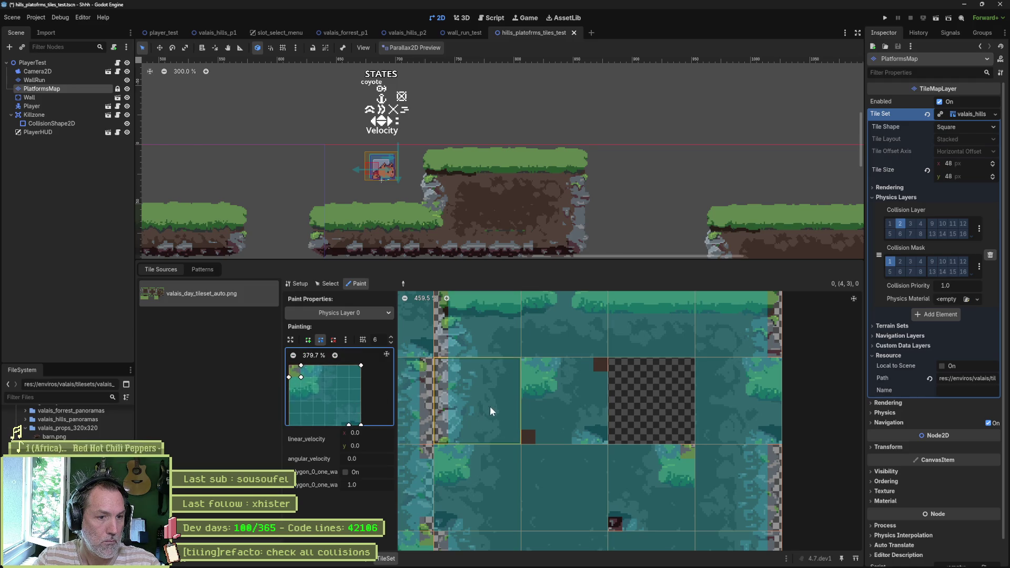
click(562, 409)
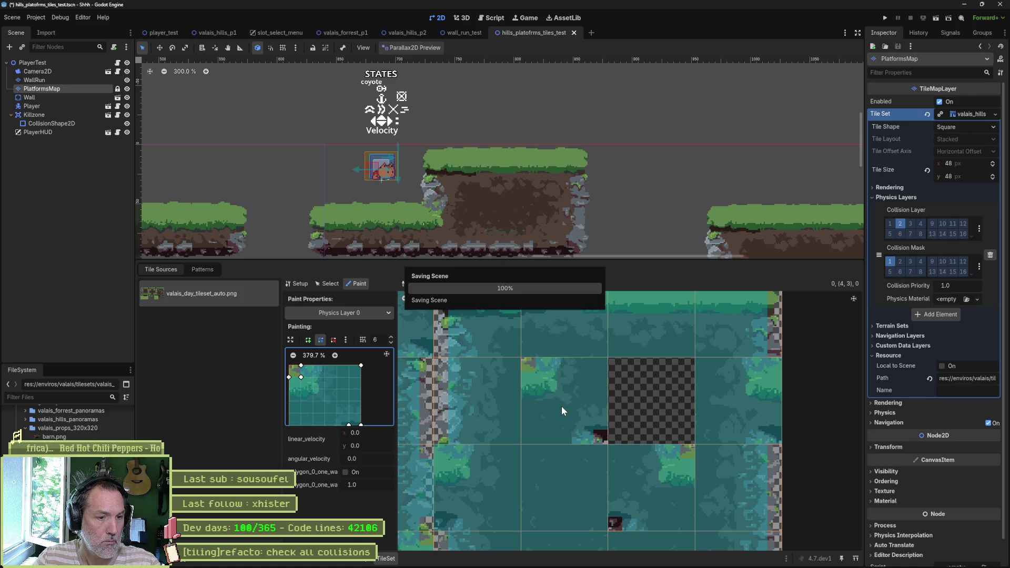
Flatten the polygon's top, cut a diagonal bottom-right edge, and paint tile (8,2).
scroll(531, 427, down, 1)
scroll(552, 427, down, 2)
click(579, 429)
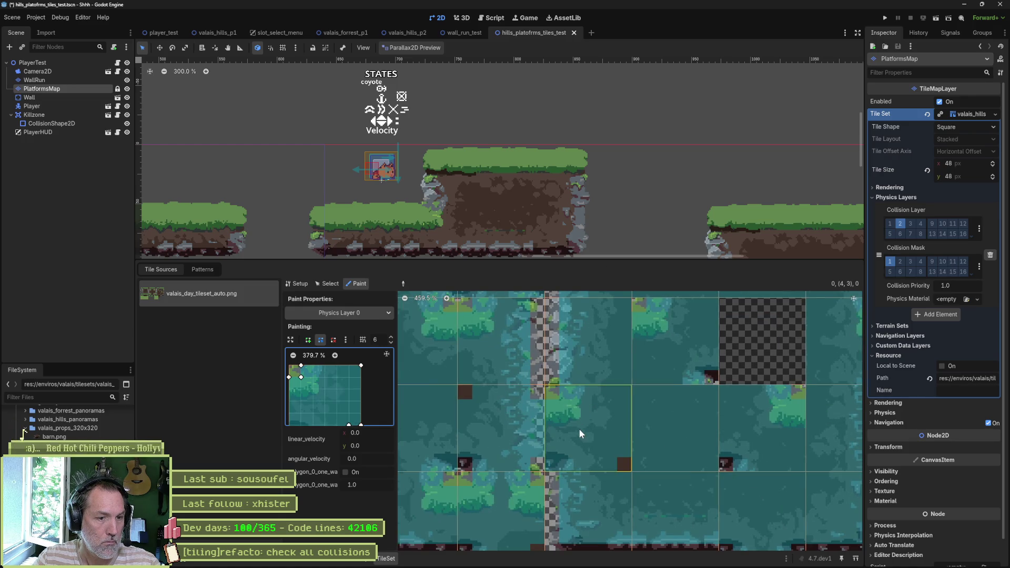
mouse_move(301, 376)
mouse_down()
mouse_move(292, 366)
mouse_move(301, 378)
mouse_up()
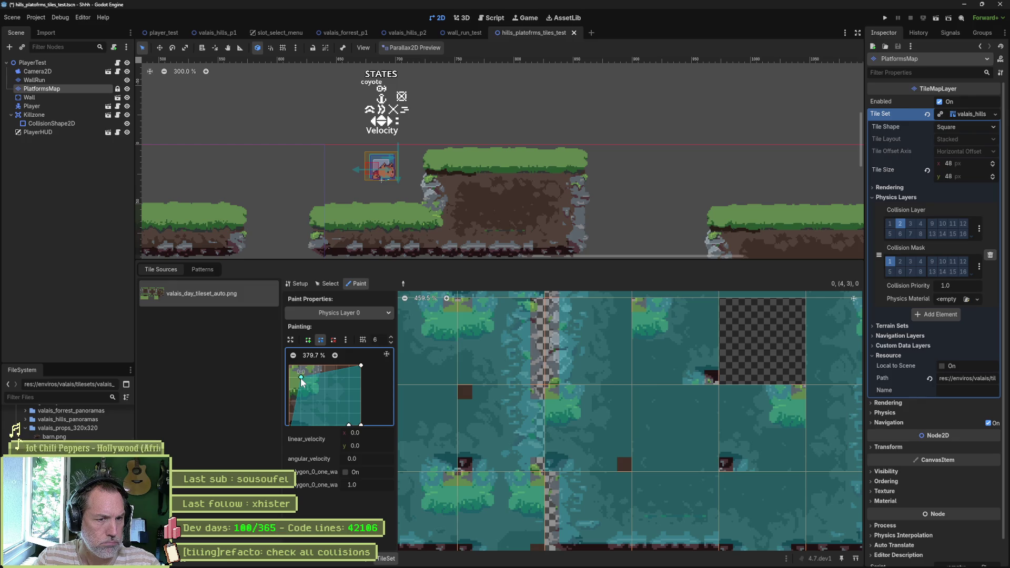
drag(301, 378, 301, 365)
mouse_move(301, 377)
mouse_down()
mouse_move(300, 389)
mouse_move(289, 383)
mouse_up()
mouse_move(335, 408)
mouse_down()
mouse_move(368, 400)
mouse_move(350, 387)
mouse_move(371, 399)
mouse_move(345, 406)
mouse_move(322, 394)
mouse_up()
right_click(385, 411)
click(592, 438)
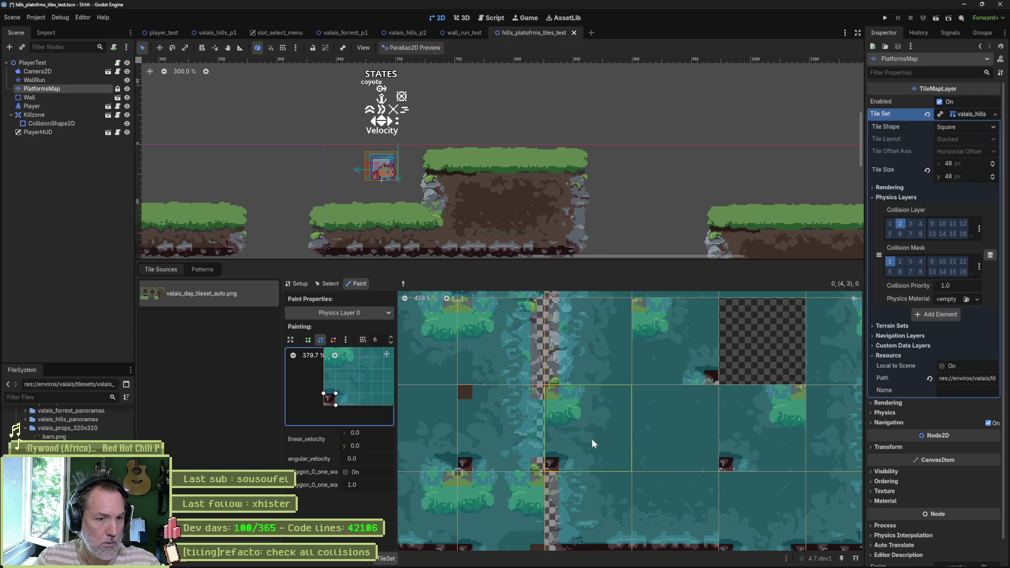
Trim left vertices from a square collision, then copy the notched polygon onto the hovered tile.
scroll(574, 429, down, 5)
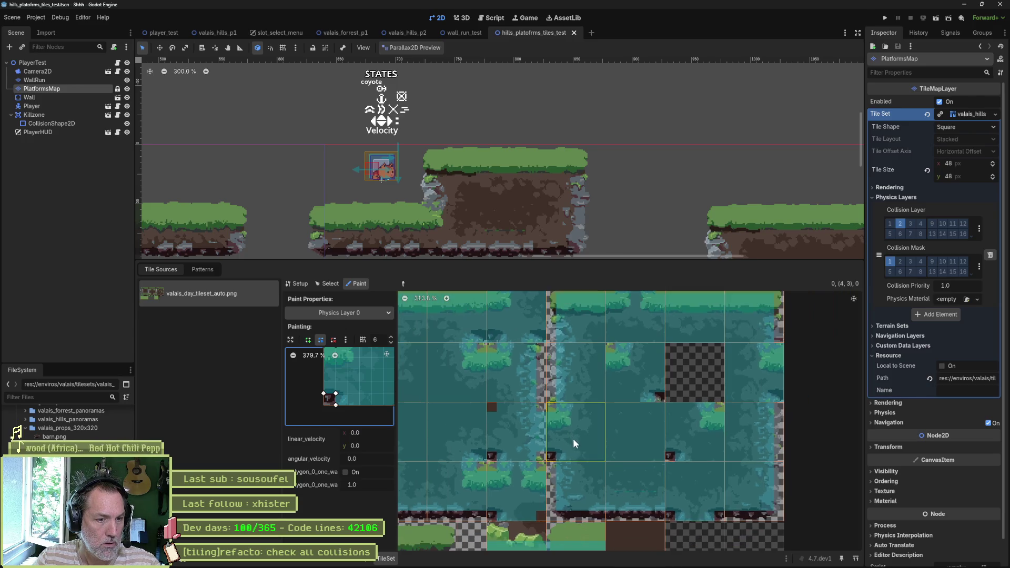
scroll(460, 381, up, 3)
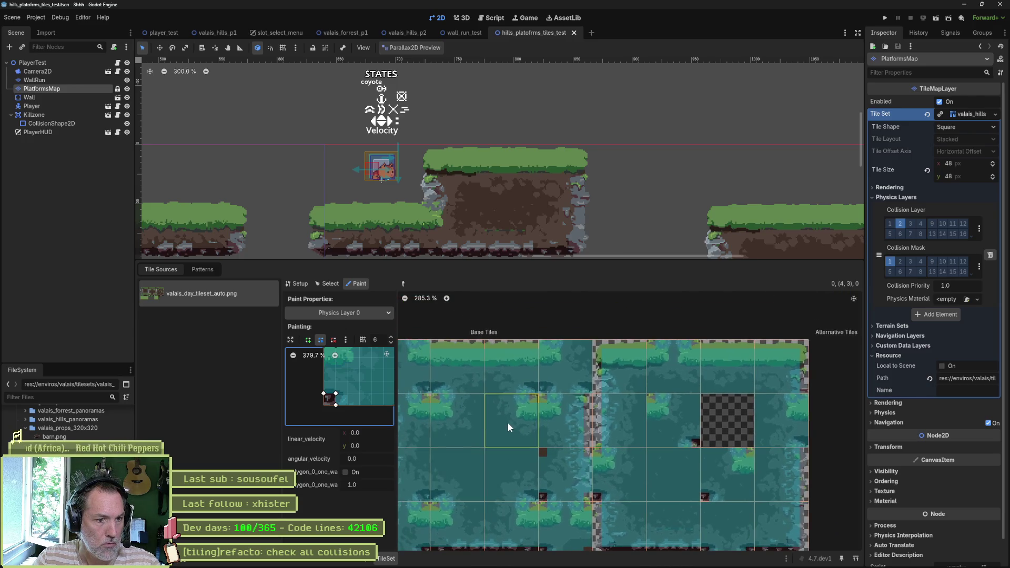
scroll(545, 369, up, 1)
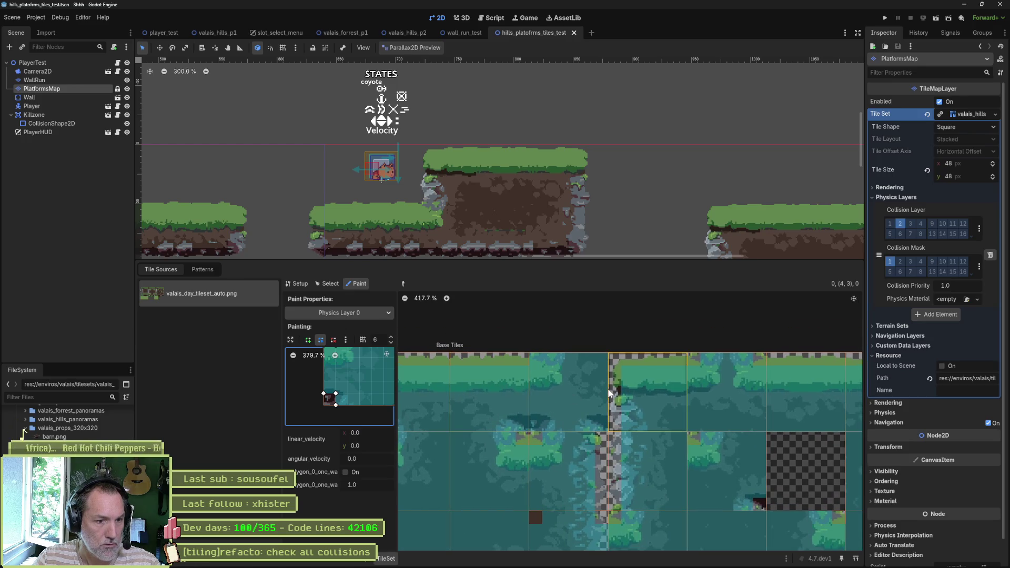
click(506, 395)
mouse_move(336, 405)
mouse_down()
mouse_move(323, 405)
mouse_move(359, 405)
mouse_move(376, 387)
mouse_up()
right_click(317, 372)
right_click(317, 383)
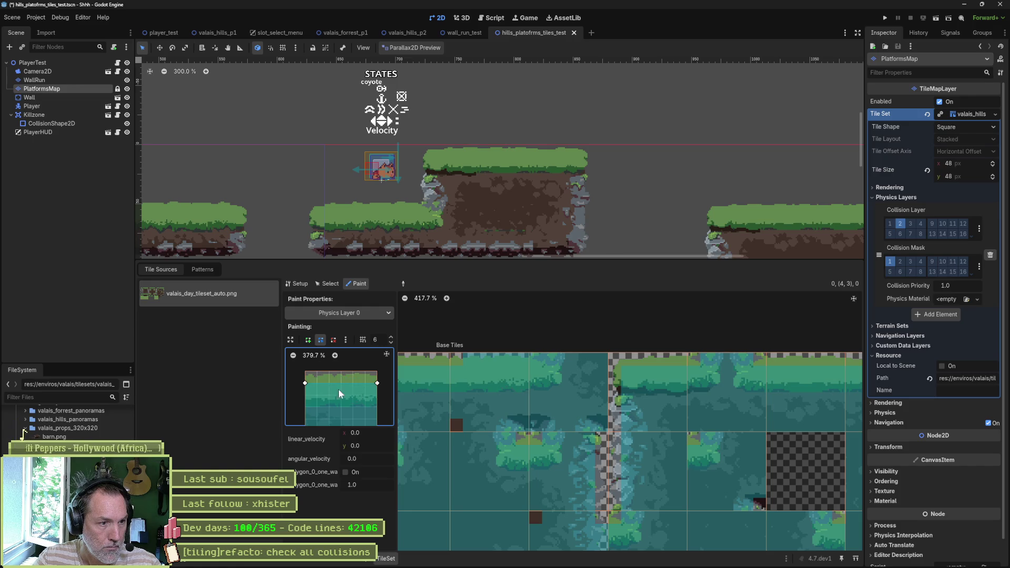
right_click(566, 404)
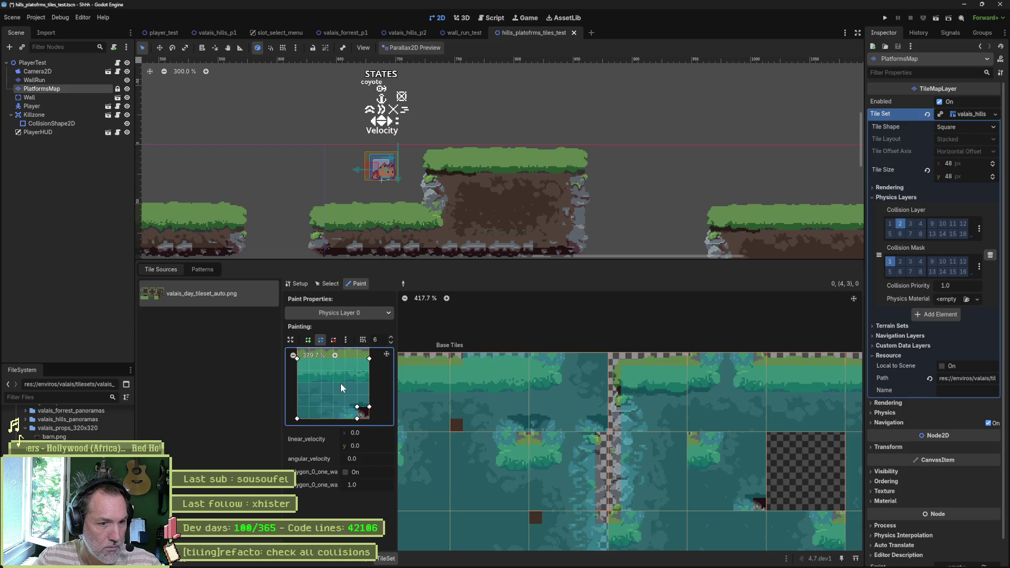
click(507, 395)
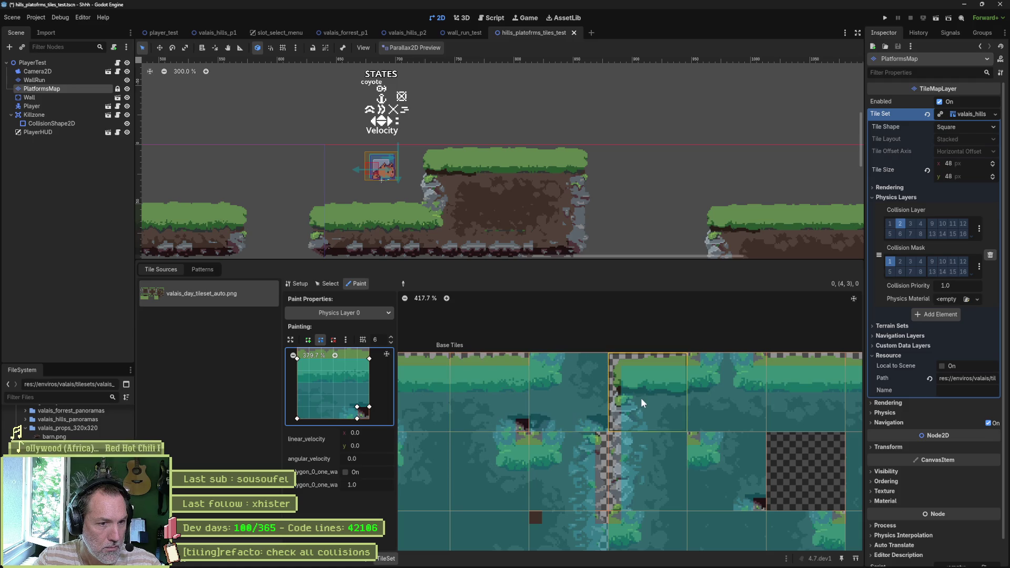
Give the neighbouring tile's polygon a slanted bottom edge and apply it to the tile.
click(585, 402)
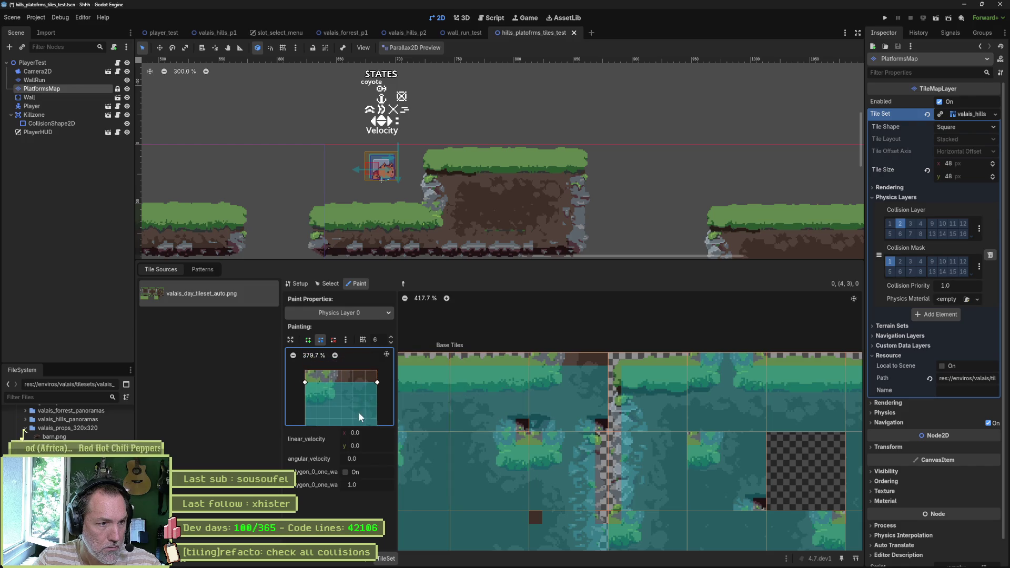
mouse_move(377, 372)
mouse_down()
mouse_move(339, 378)
mouse_move(335, 390)
mouse_up()
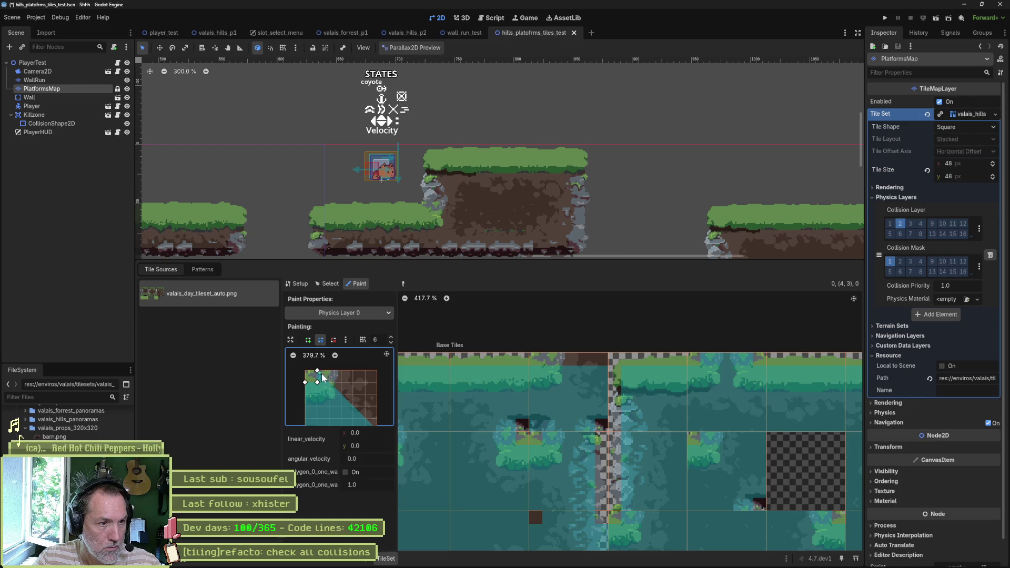
drag(346, 396, 382, 380)
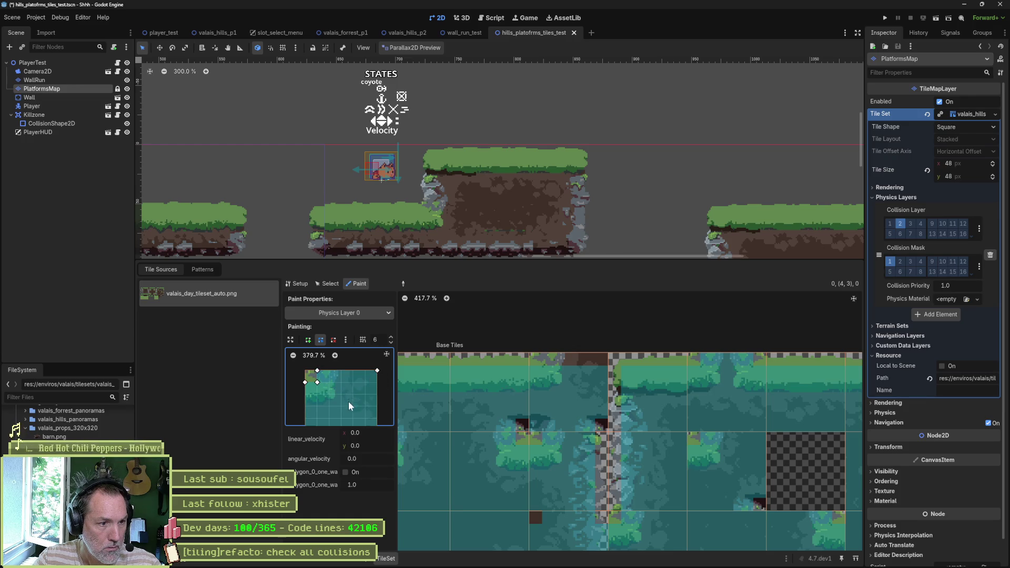
scroll(348, 401, down, 2)
click(368, 395)
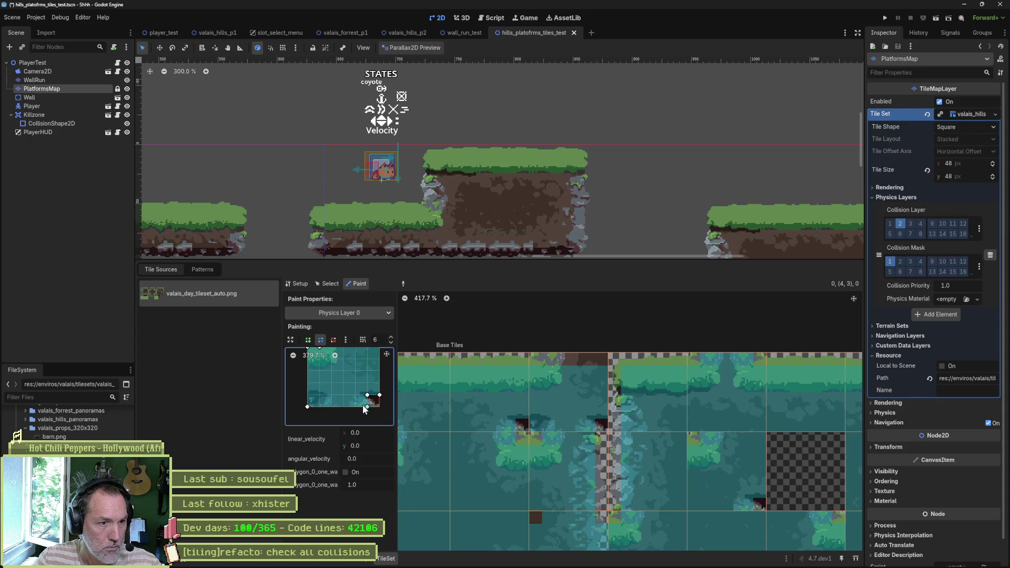
drag(310, 407, 309, 395)
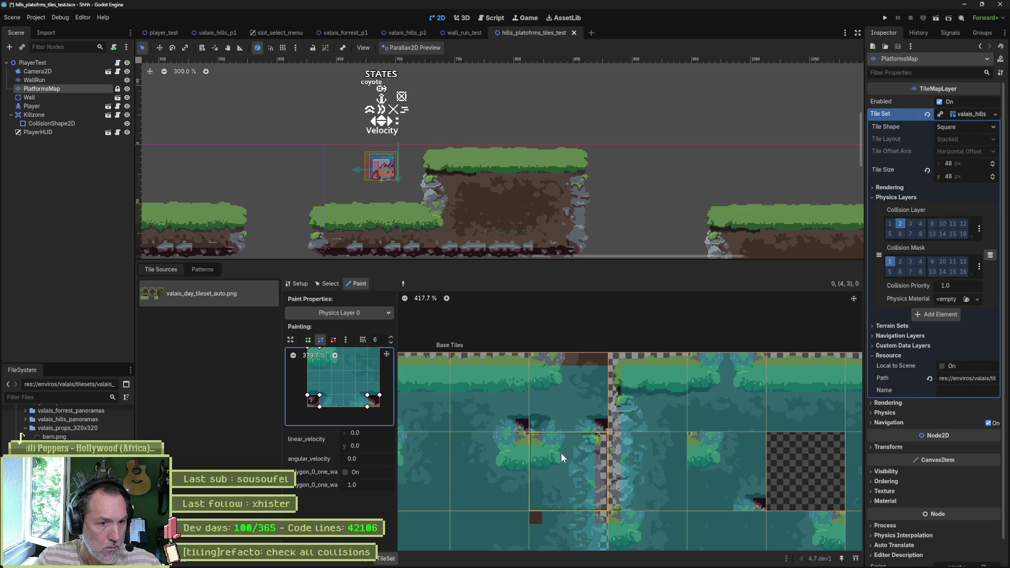
click(548, 399)
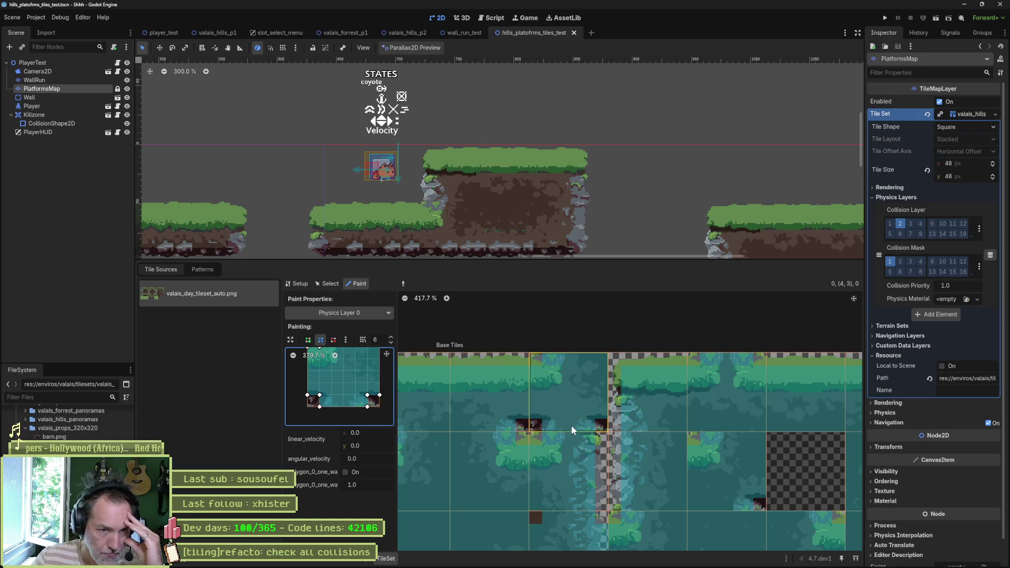
scroll(516, 446, down, 1)
Paint another atlas tile and remove the polygon's top-right vertex to slope its top.
scroll(673, 434, left, 3)
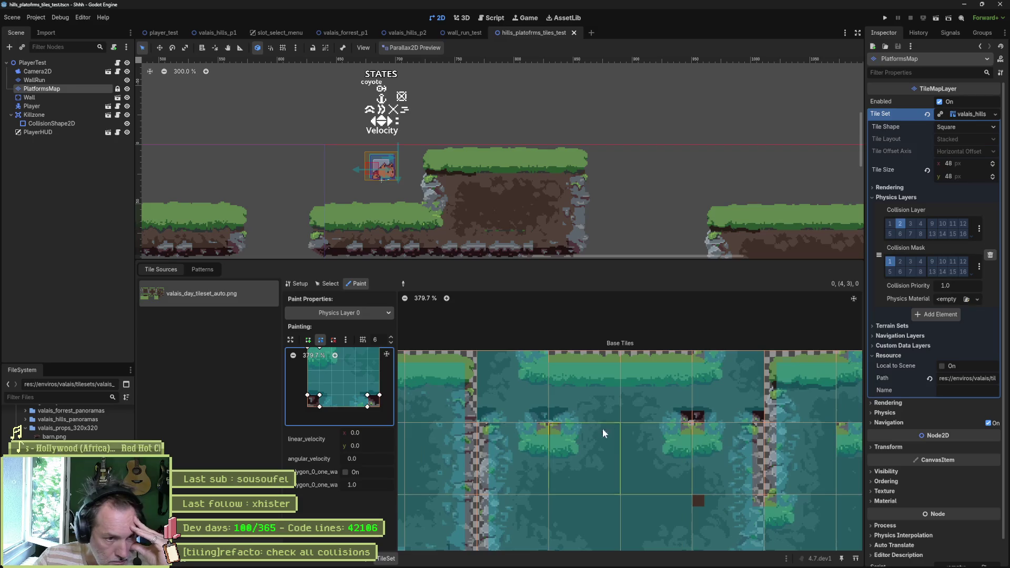
scroll(576, 424, up, 1)
scroll(579, 428, up, 1)
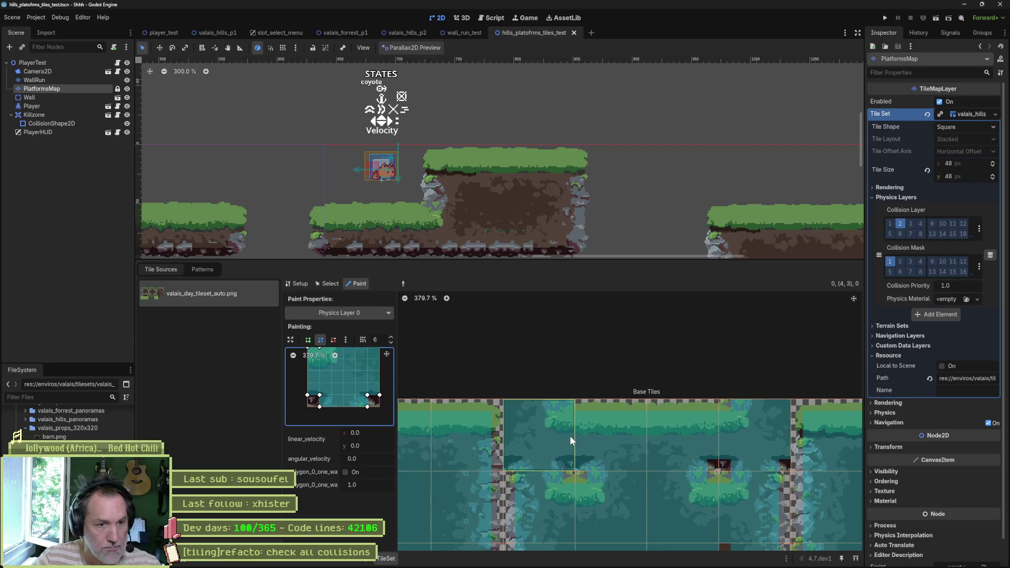
click(547, 422)
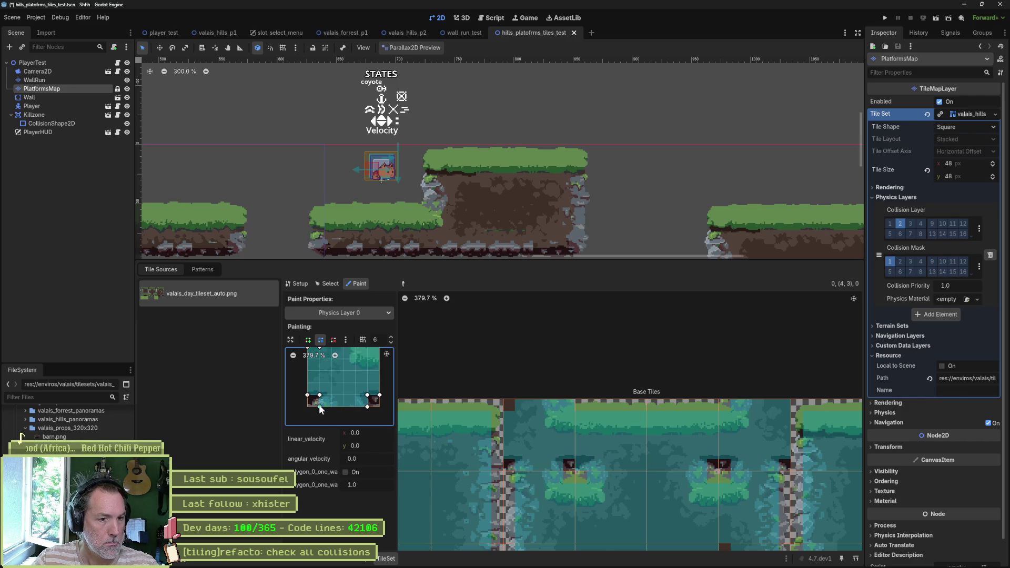
scroll(358, 379, up, 3)
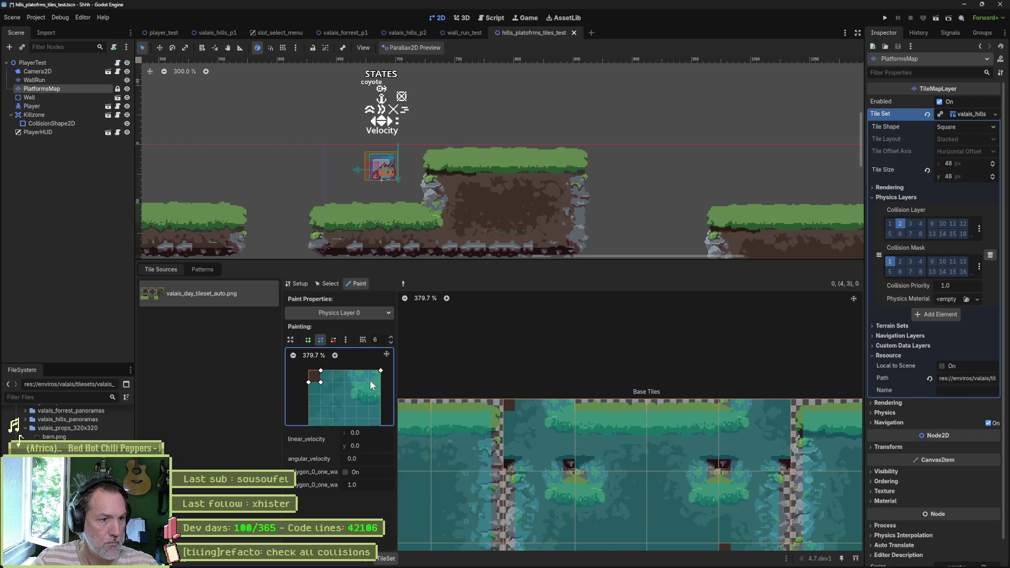
drag(381, 371, 369, 371)
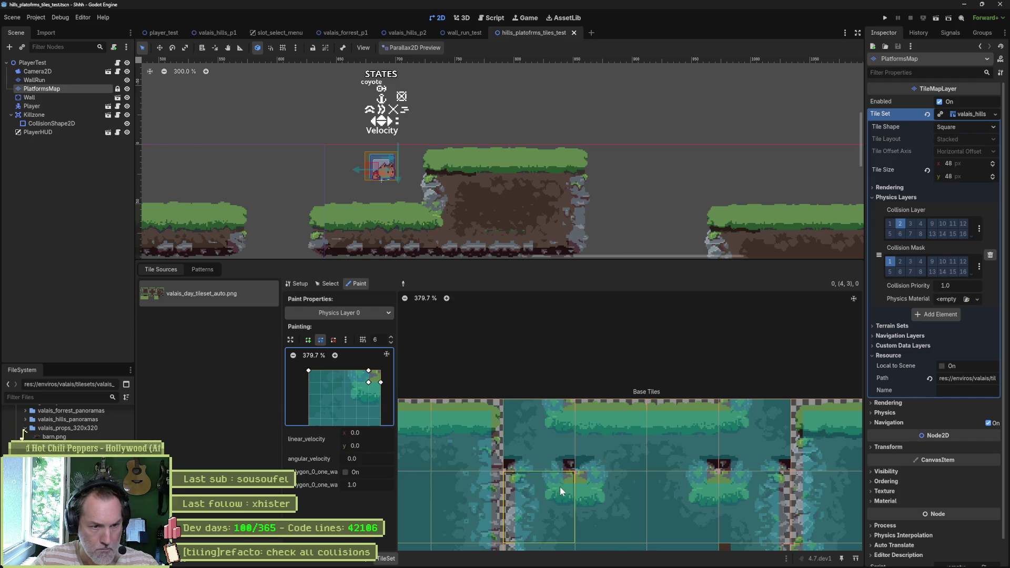
click(620, 453)
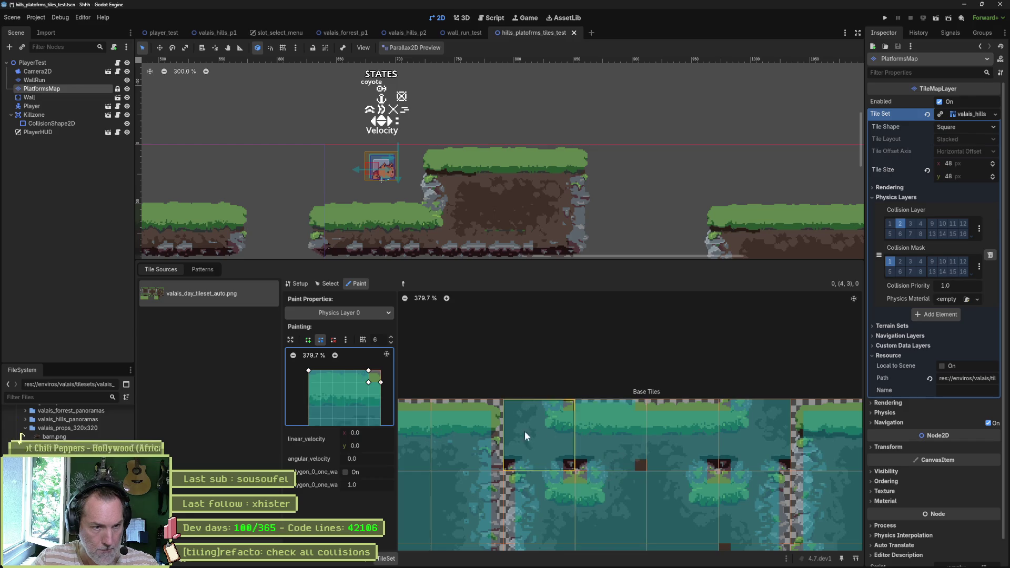
right_click(368, 370)
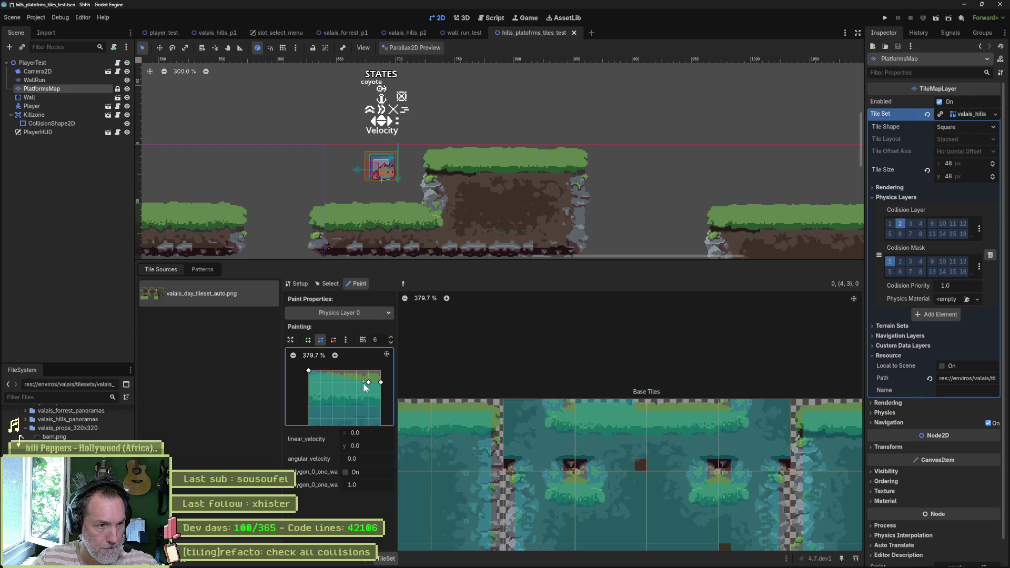
Delete the bottom-right notch vertices and move the corner flush to the tile's bottom-right.
drag(337, 405, 341, 378)
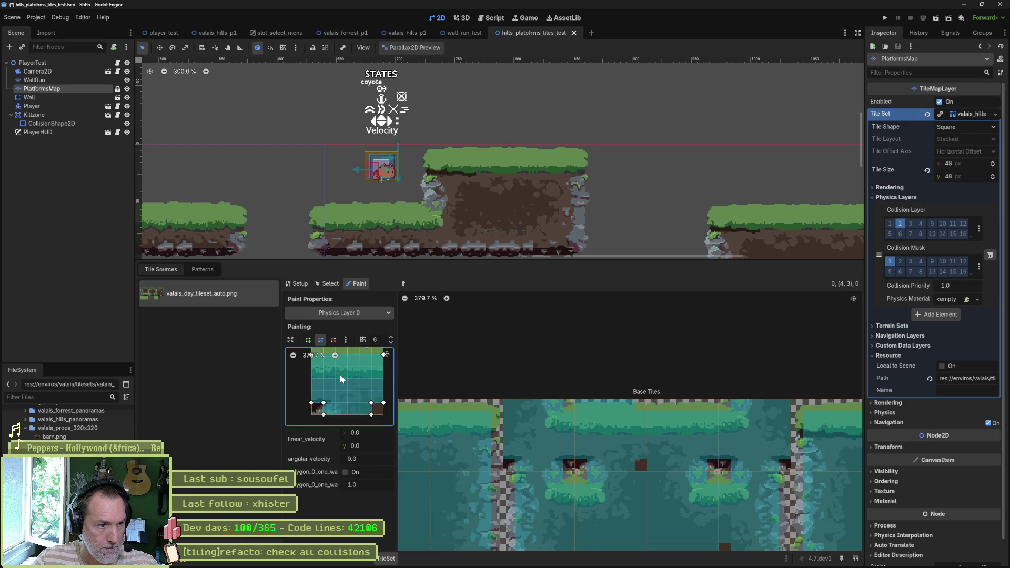
right_click(372, 403)
right_click(371, 415)
drag(383, 403, 383, 416)
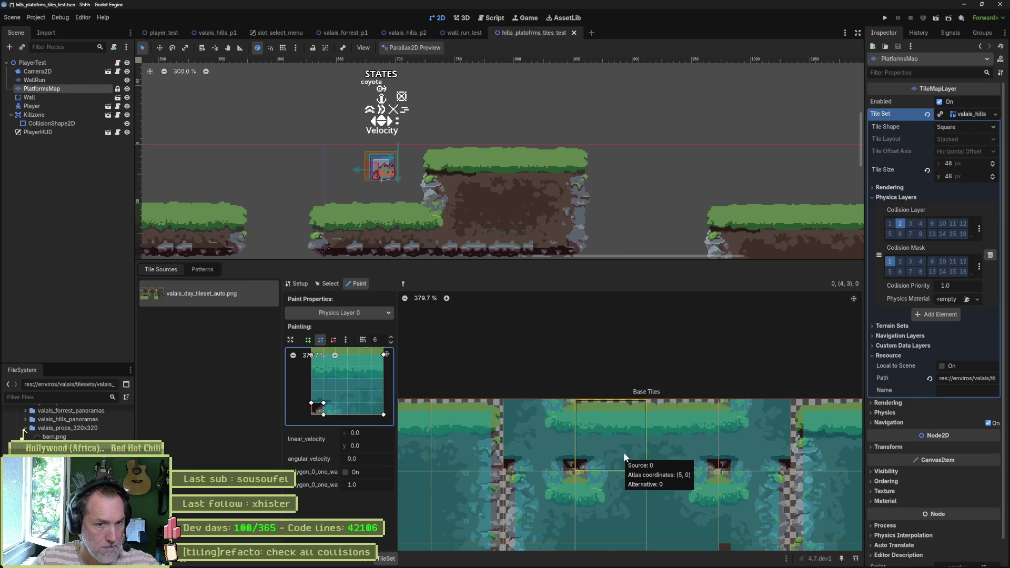
scroll(579, 474, down, 2)
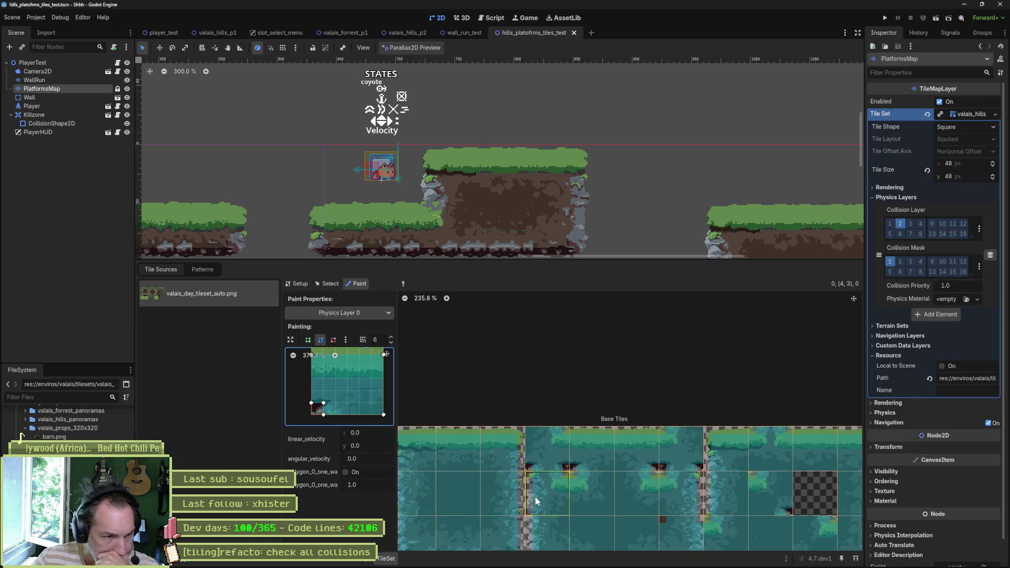
scroll(535, 497, down, 1)
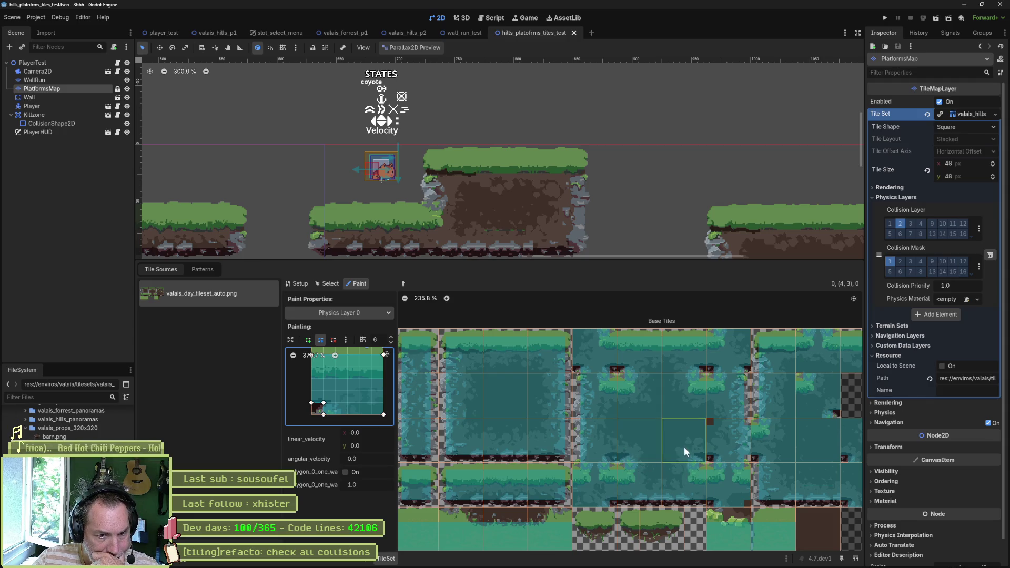
scroll(693, 447, up, 3)
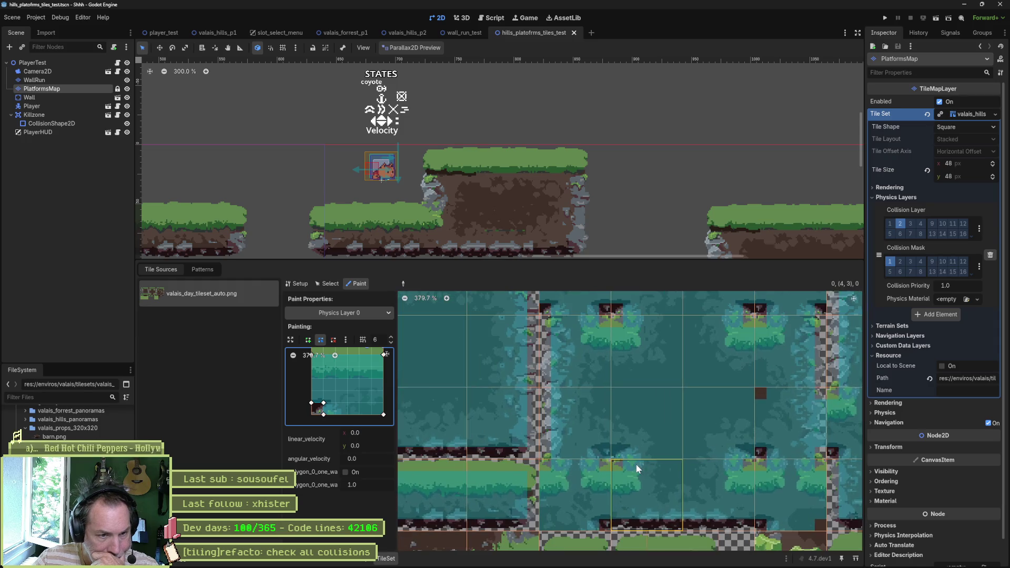
Cut the polygon's bottom edge diagonally and apply it to the atlas tile.
click(595, 437)
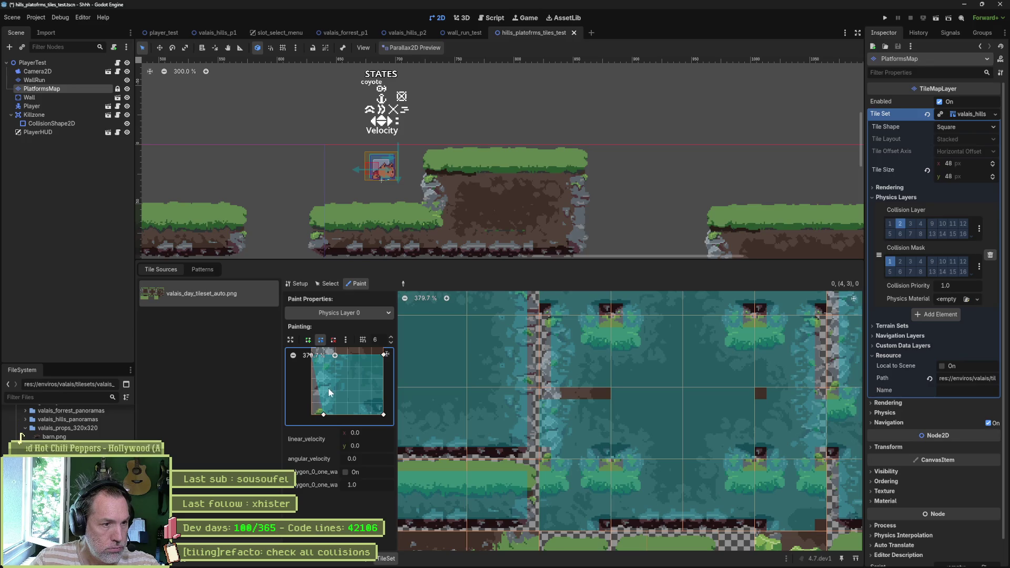
scroll(328, 392, up, 2)
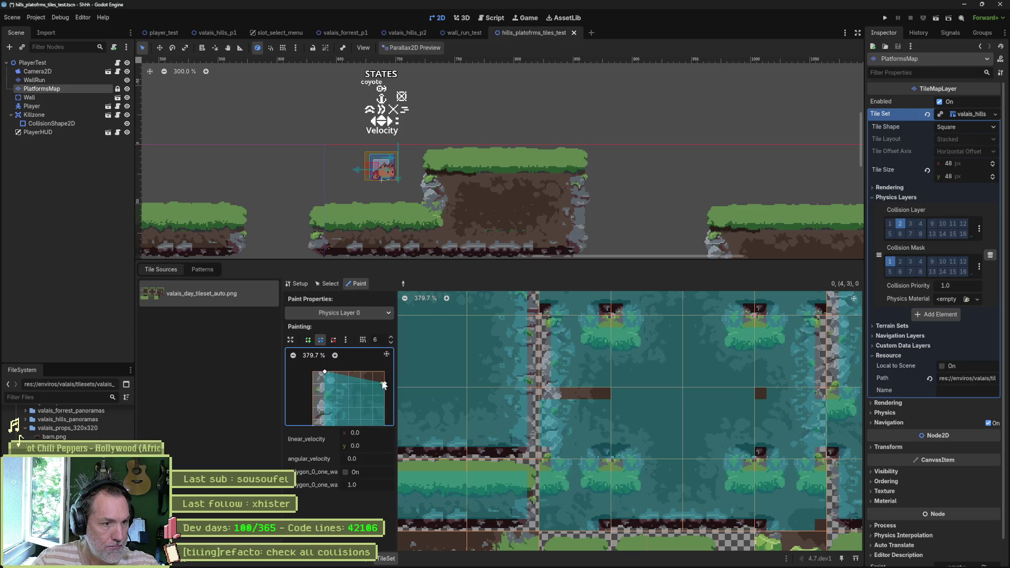
scroll(361, 371, down, 2)
mouse_move(378, 410)
mouse_down()
mouse_move(366, 398)
mouse_move(366, 409)
mouse_up()
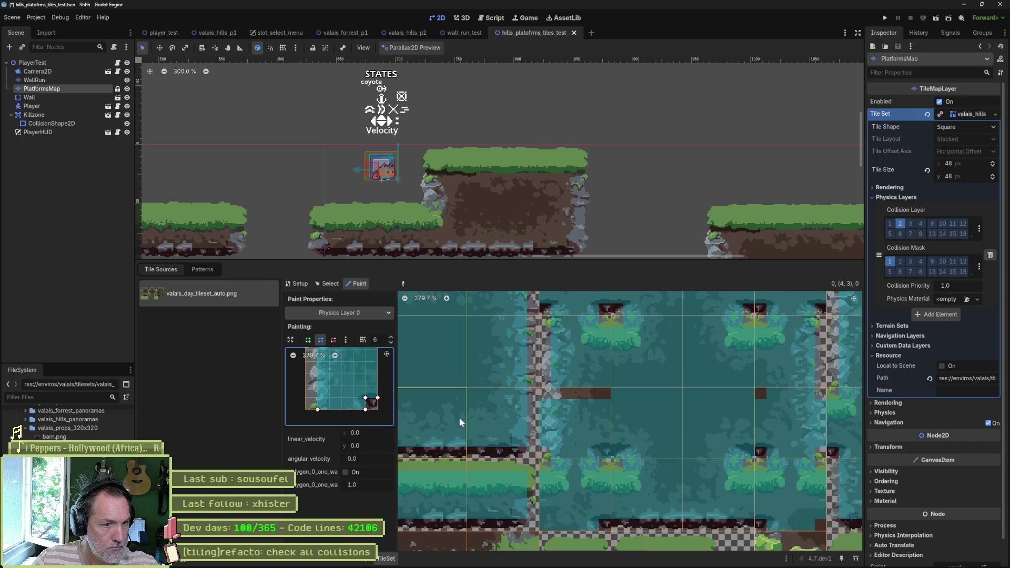
click(586, 431)
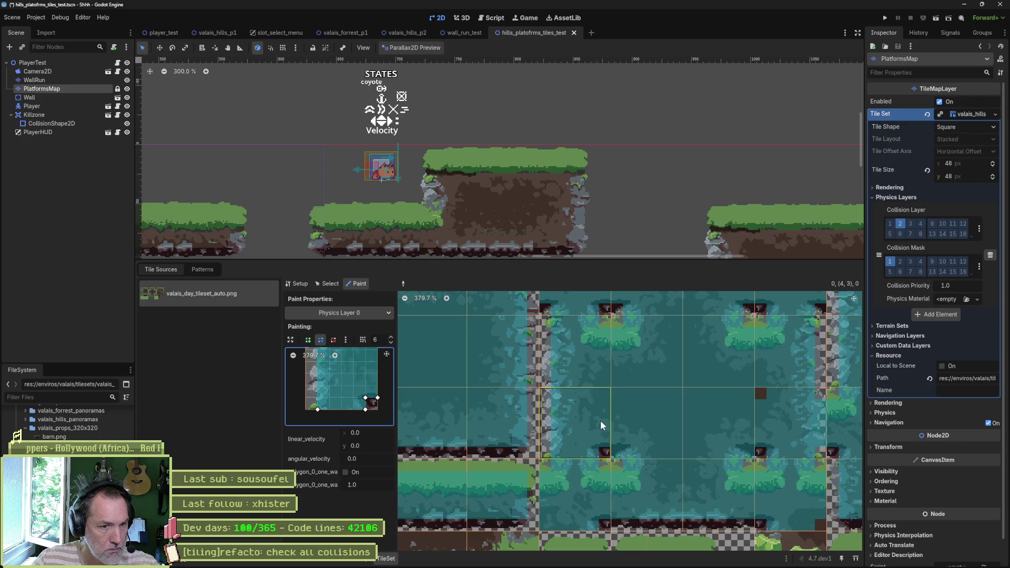
Reshape the left edge with a new vertex and apply the polygon to tile (5,2).
click(659, 437)
drag(318, 406, 305, 397)
click(318, 397)
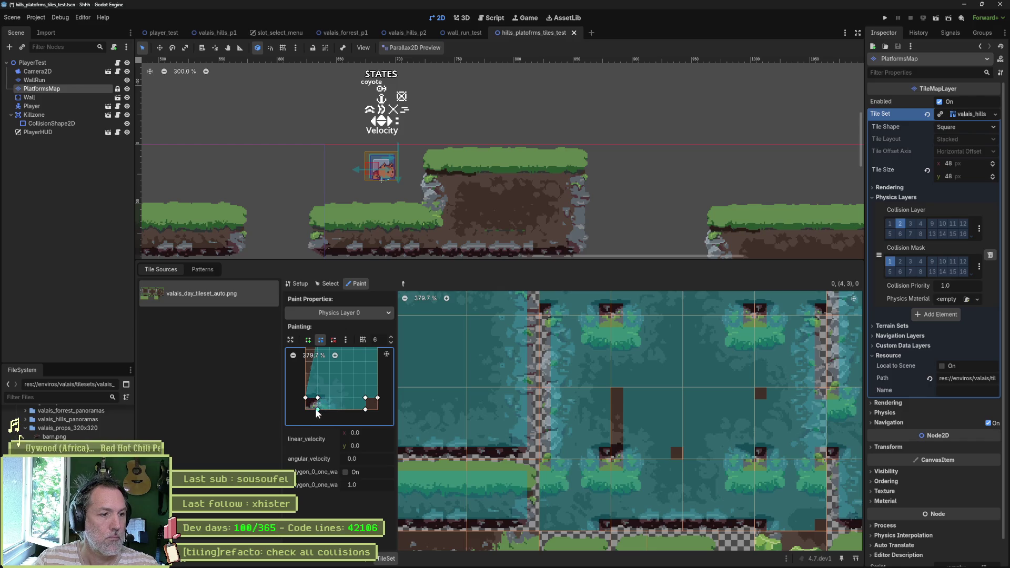
scroll(334, 390, up, 3)
drag(333, 387, 321, 386)
click(667, 443)
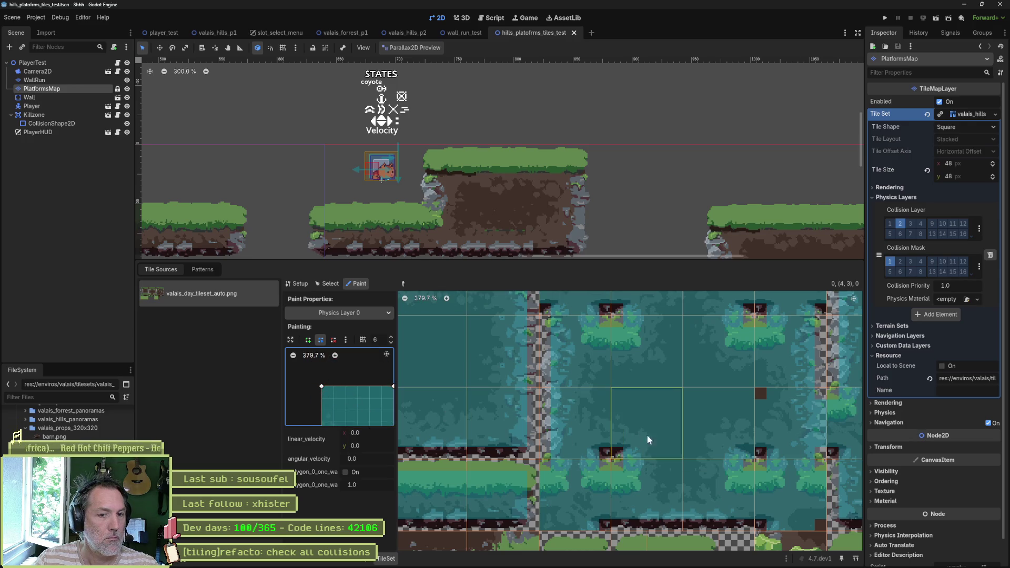
Paint the next tile, pull in and delete bottom vertices, and save the scene.
click(689, 453)
drag(713, 424, 639, 411)
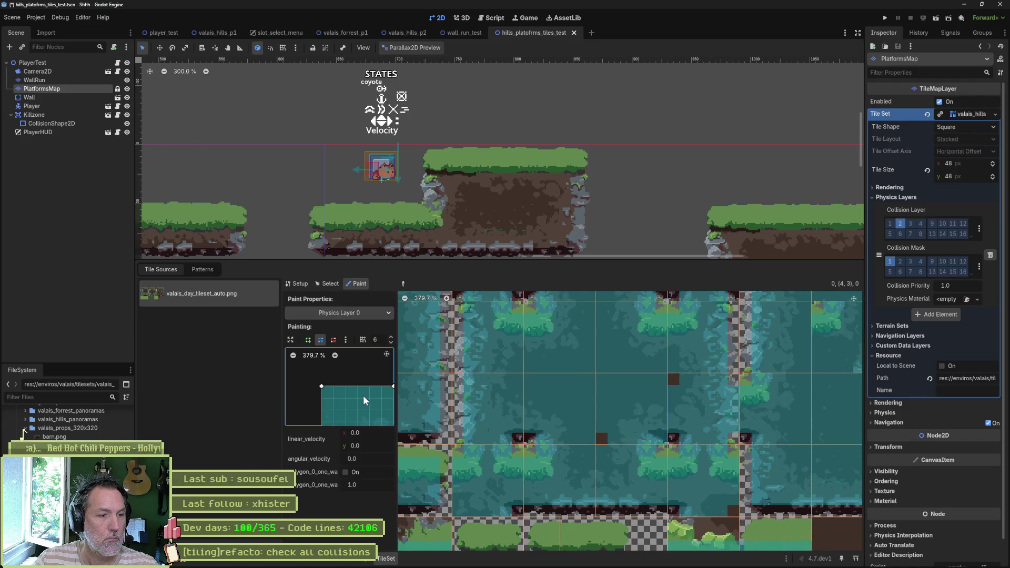
scroll(376, 409, down, 3)
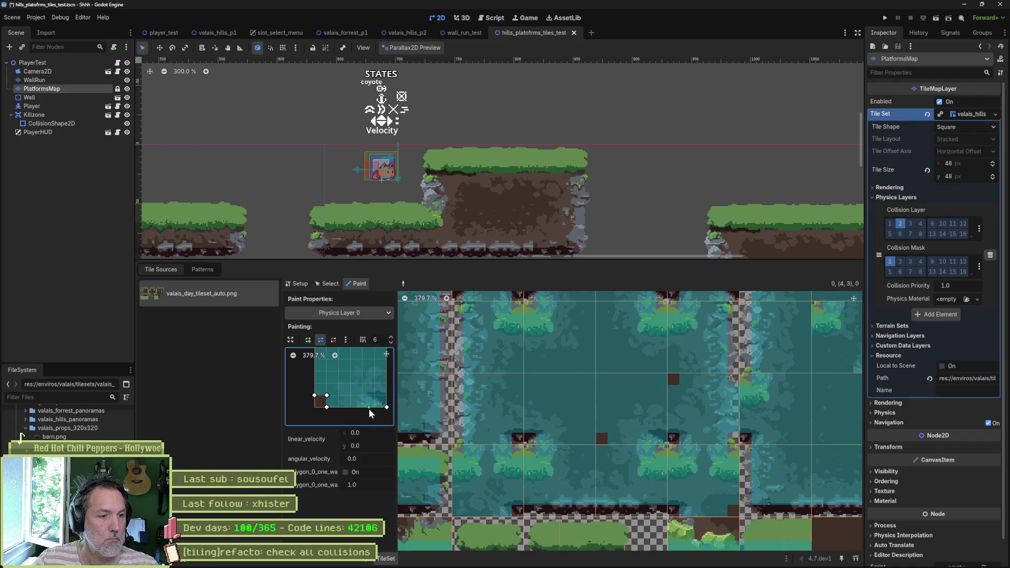
mouse_move(387, 407)
mouse_down()
mouse_move(384, 396)
mouse_move(314, 407)
mouse_up()
right_click(326, 407)
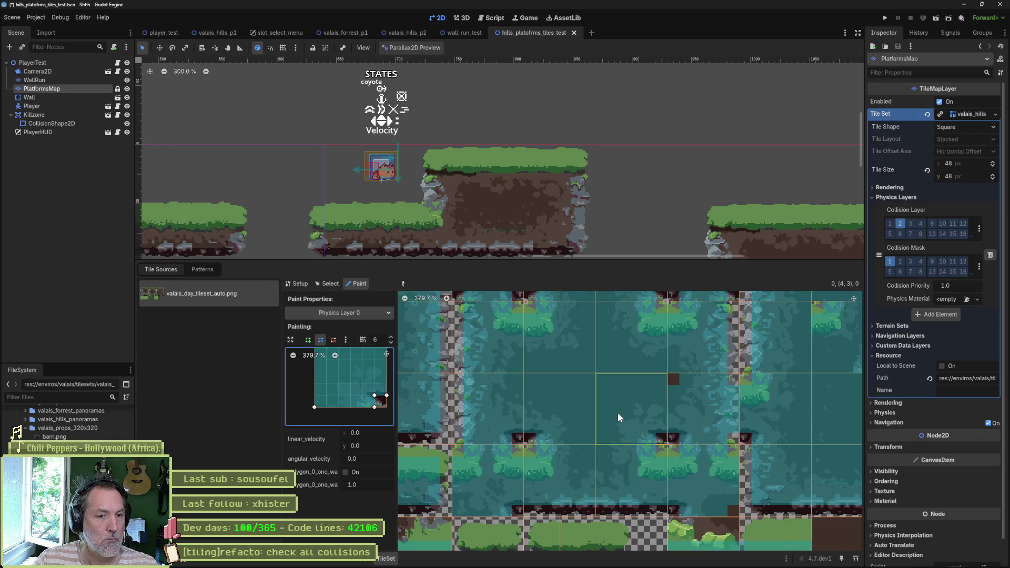
key(ctrl+s)
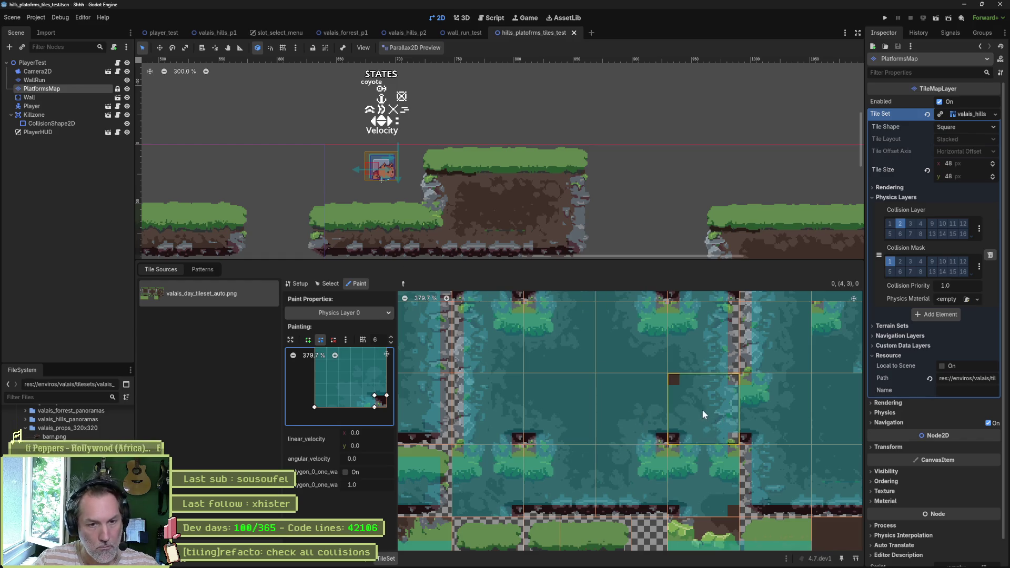
Repaint tile (7,2) with slanted left and right edges, narrow it, and save.
mouse_move(705, 410)
mouse_down()
mouse_move(705, 401)
mouse_move(637, 413)
mouse_up()
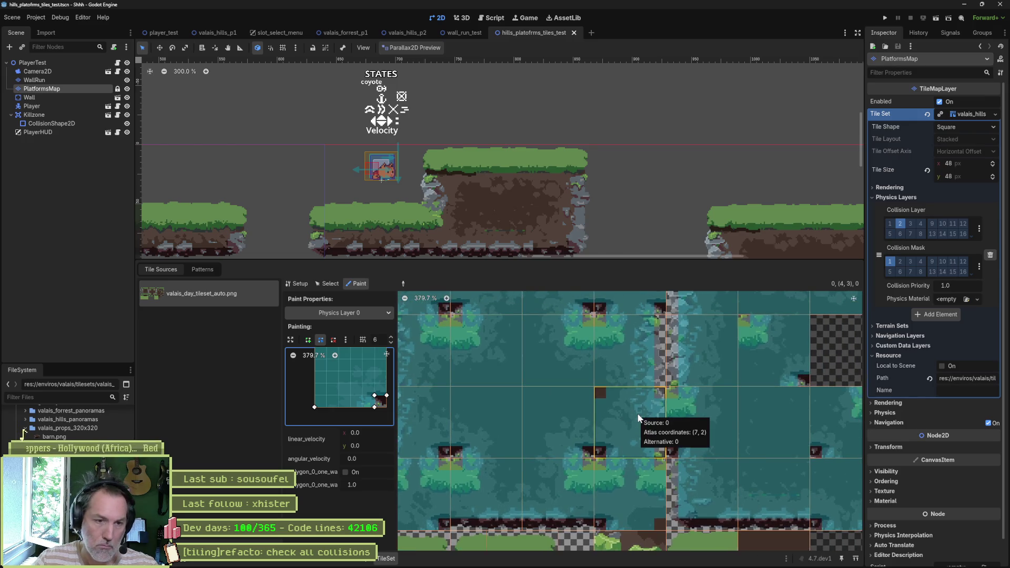
click(637, 416)
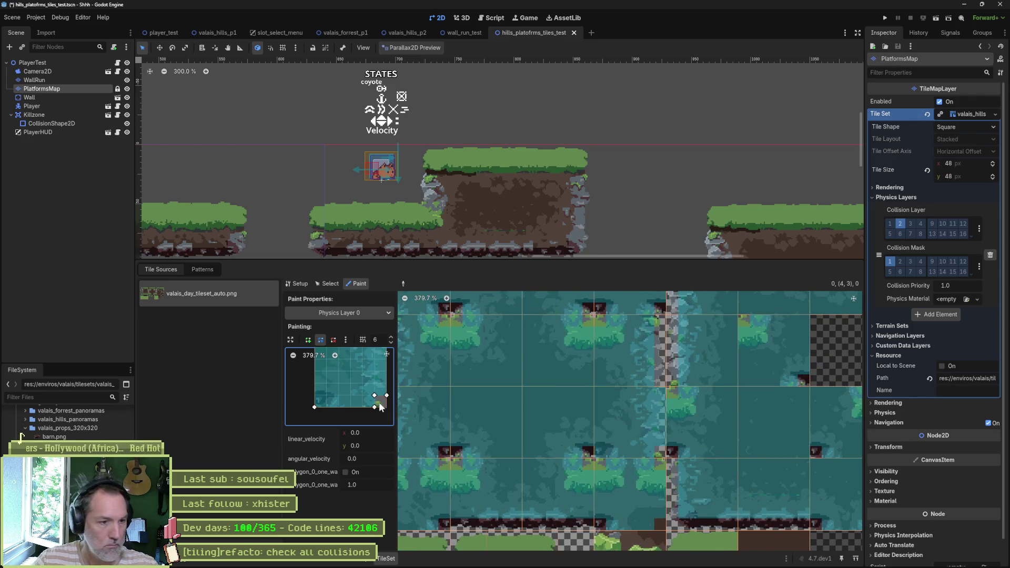
drag(314, 407, 326, 407)
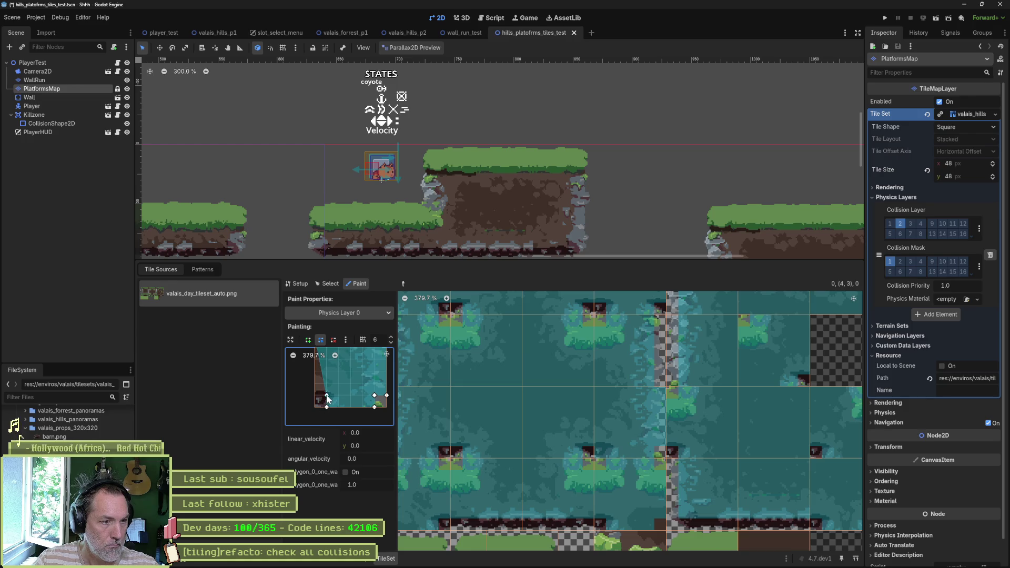
drag(362, 368, 360, 403)
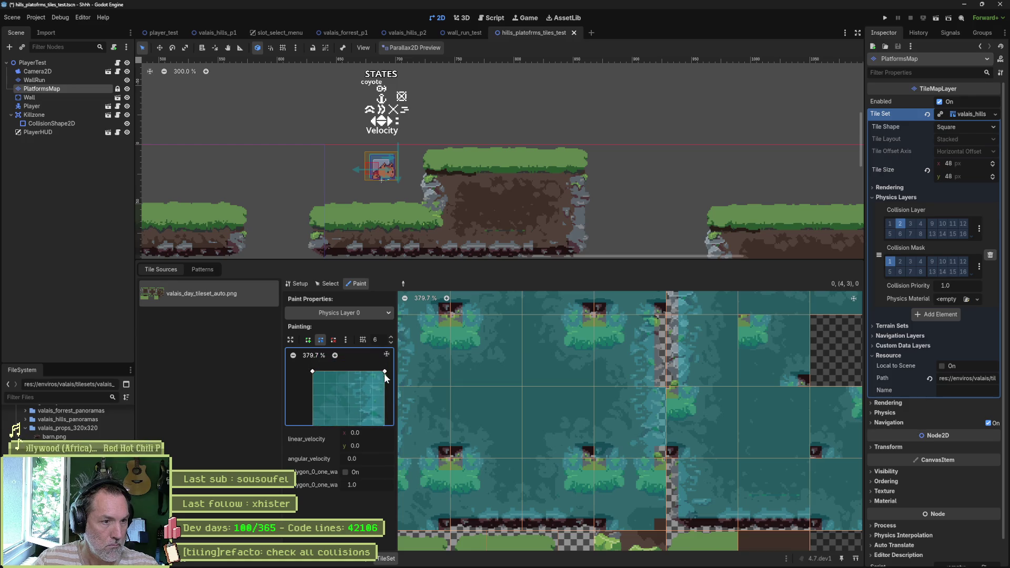
drag(384, 372, 373, 372)
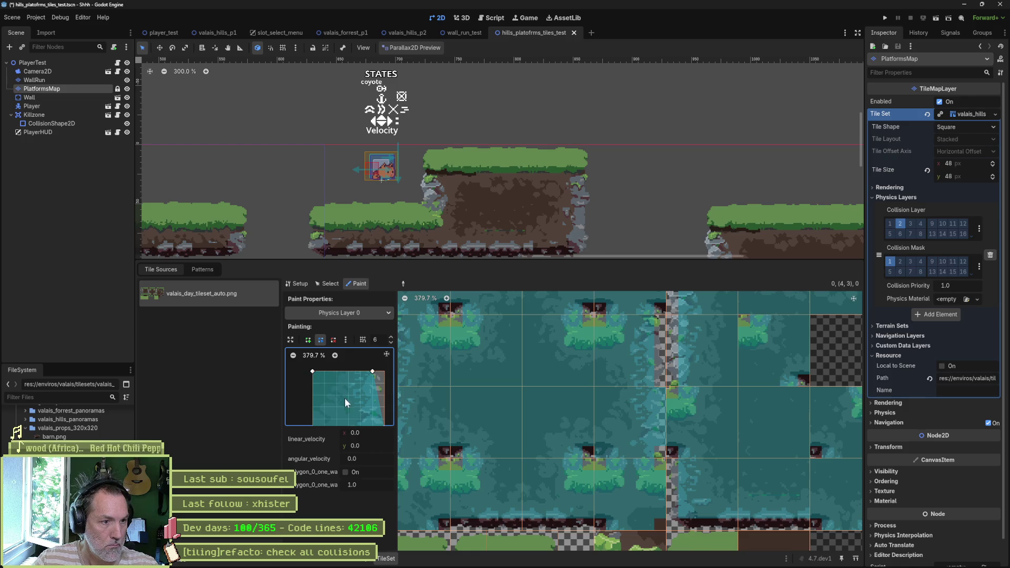
scroll(347, 392, down, 3)
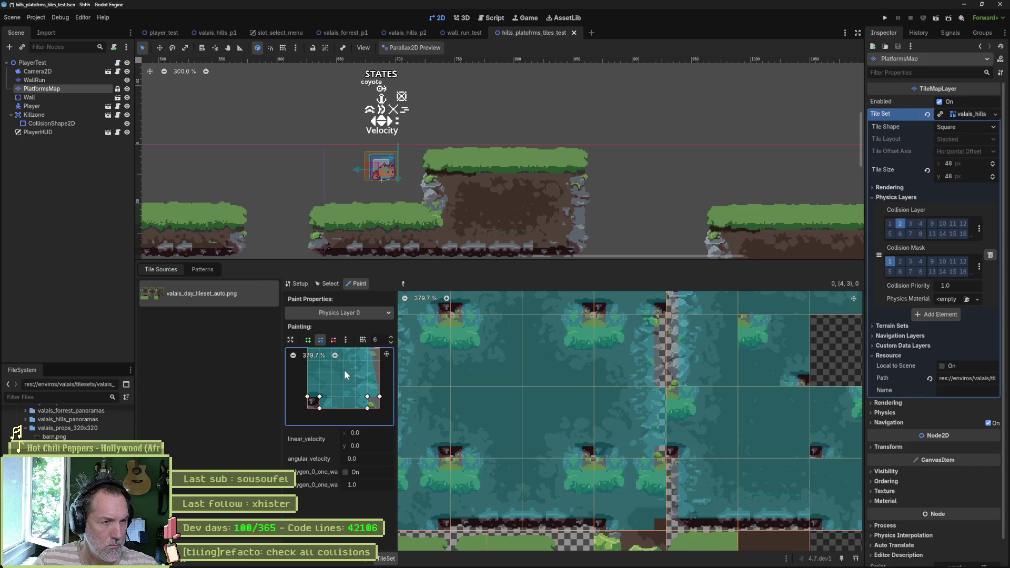
drag(380, 396, 369, 399)
scroll(371, 374, down, 2)
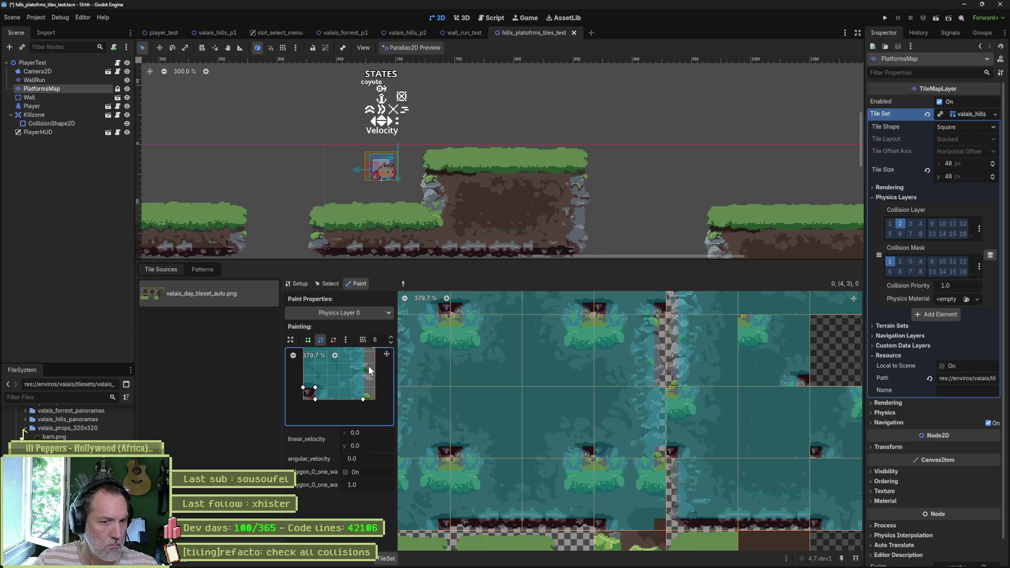
key(ctrl+s)
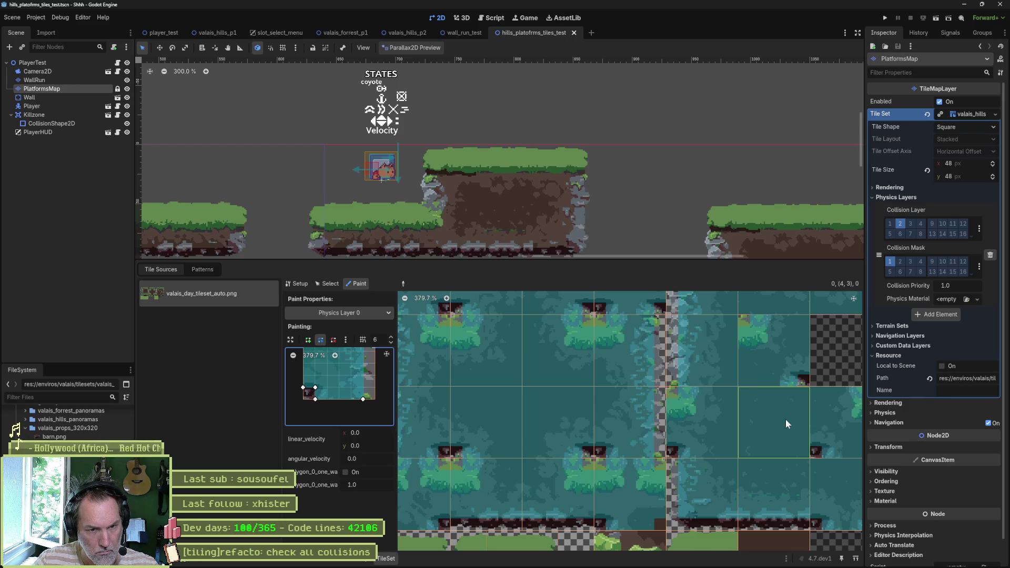
Pan to the alternative tiles and paint a collision polygon onto one of them.
scroll(711, 418, down, 2)
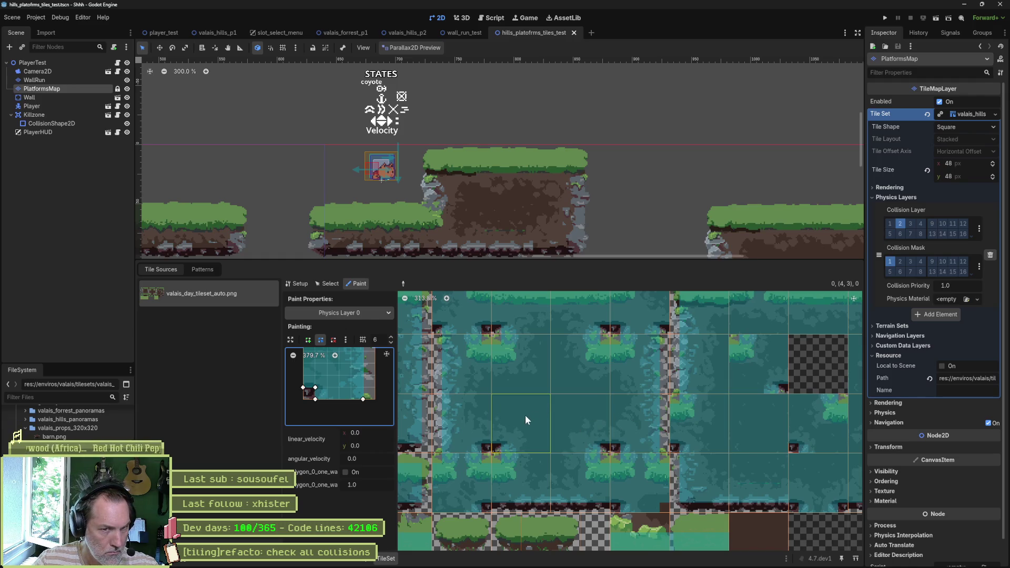
scroll(737, 432, down, 2)
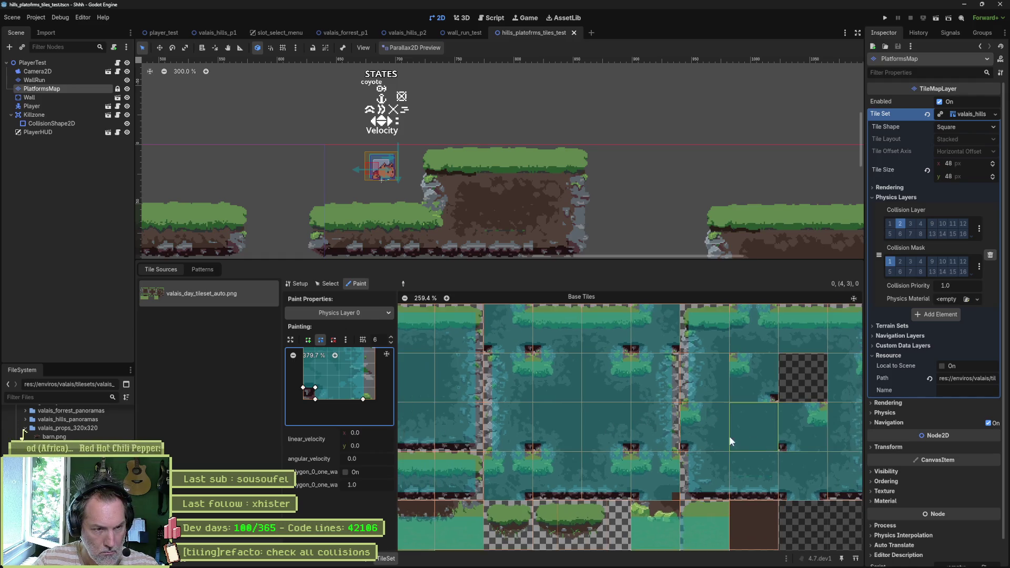
scroll(728, 436, down, 1)
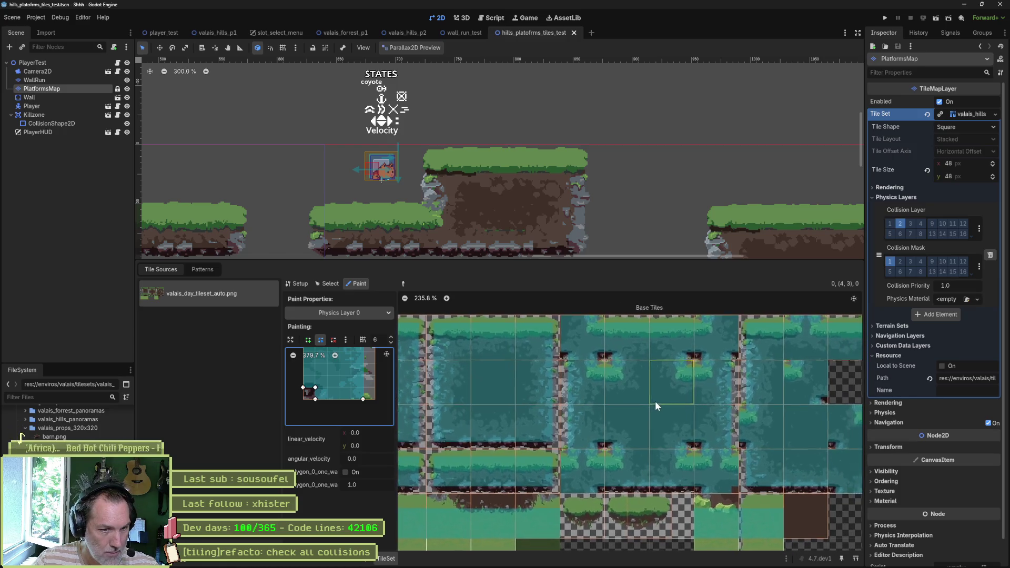
scroll(589, 396, right, 1)
scroll(630, 400, right, 2)
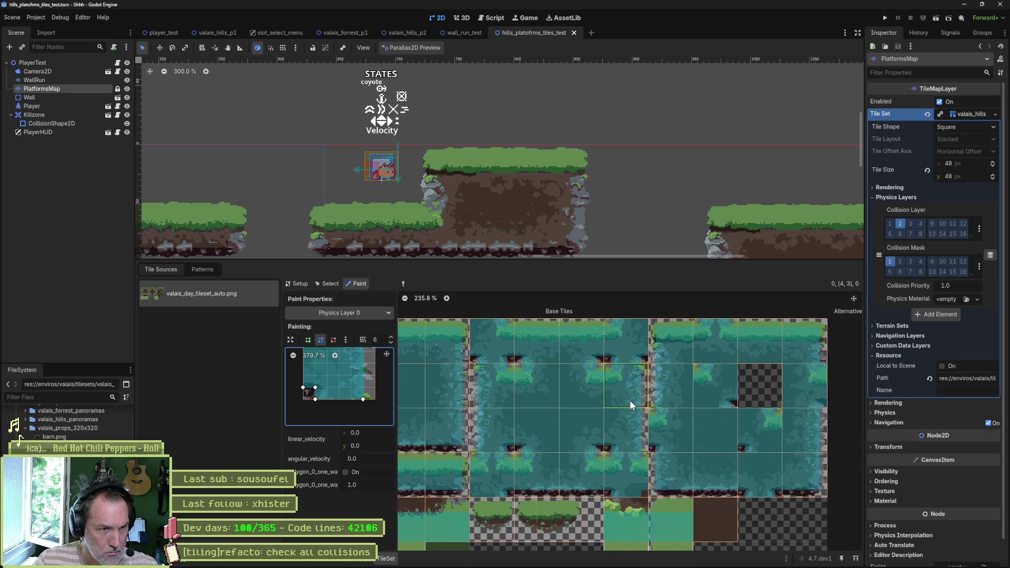
drag(630, 400, 570, 399)
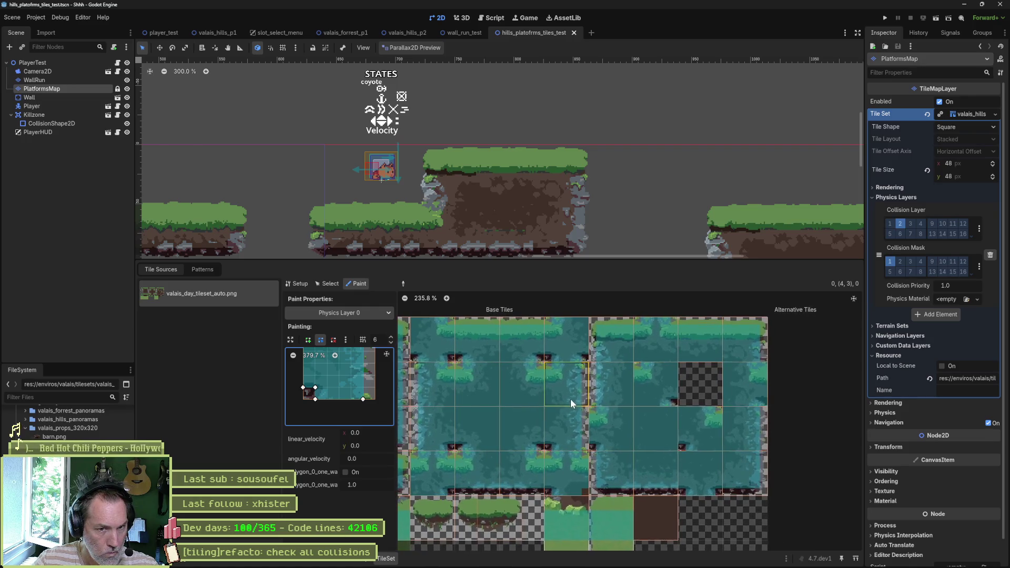
drag(756, 380, 696, 384)
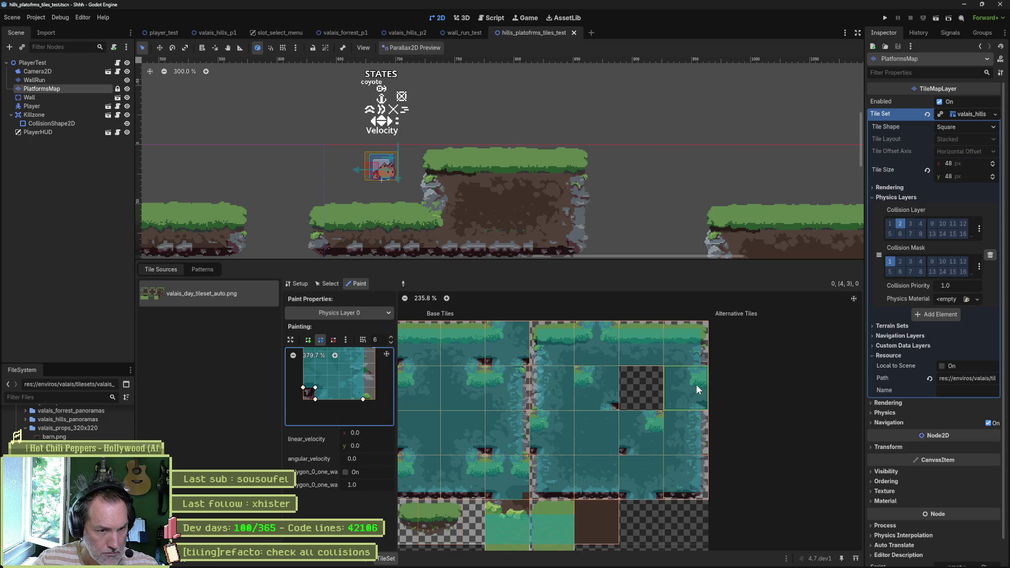
scroll(697, 384, up, 5)
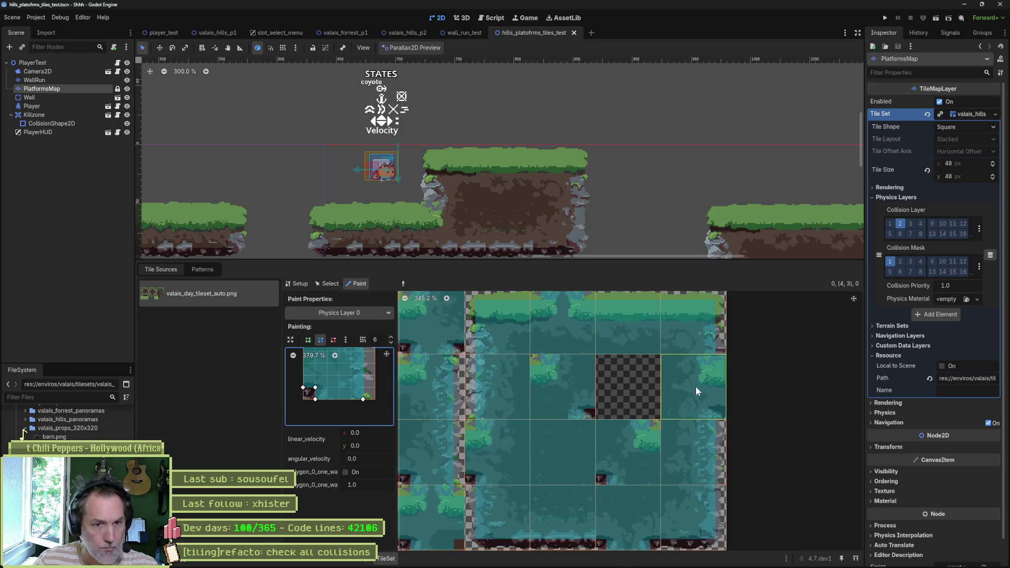
click(699, 386)
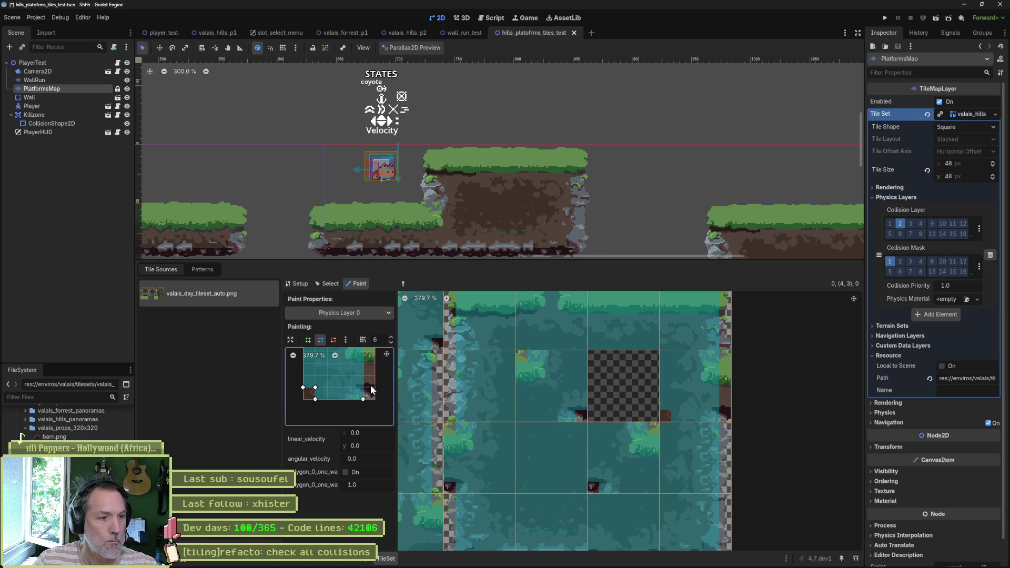
Reshape that polygon's corners and right edge, then run the scene with F6.
mouse_move(314, 398)
mouse_down()
mouse_move(303, 400)
mouse_move(363, 389)
mouse_move(364, 375)
mouse_move(366, 393)
mouse_up()
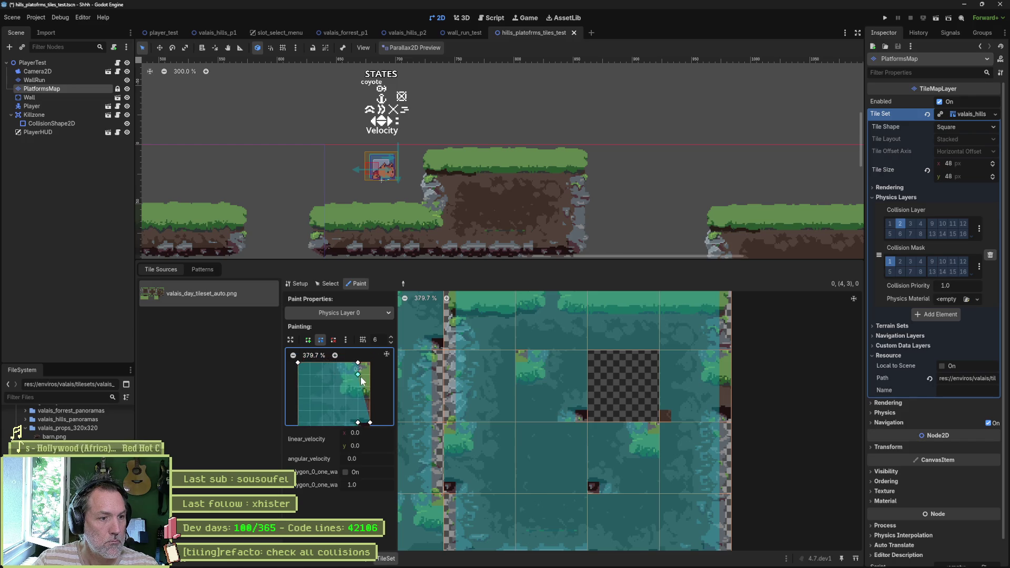
drag(358, 368, 358, 375)
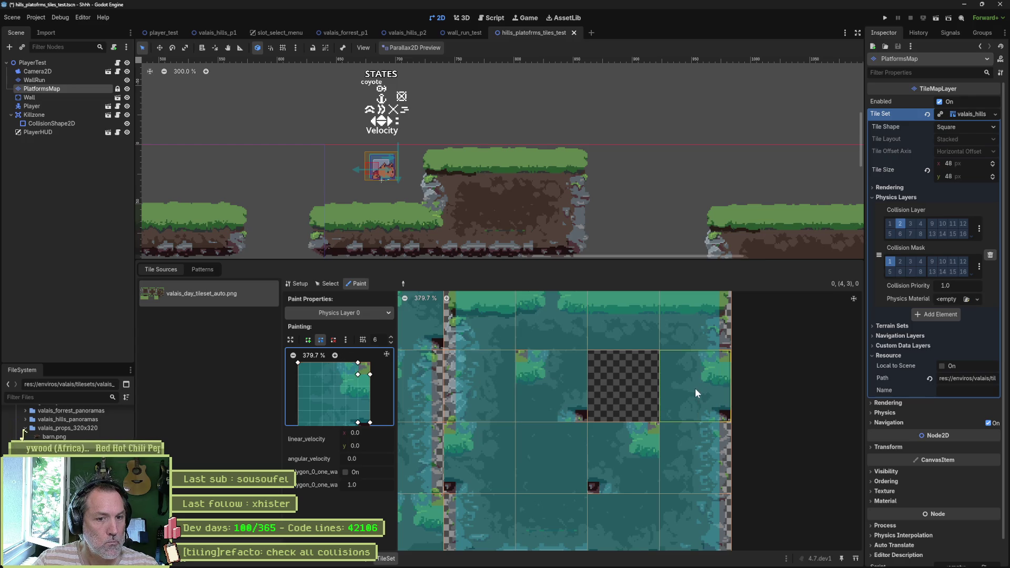
scroll(557, 406, down, 4)
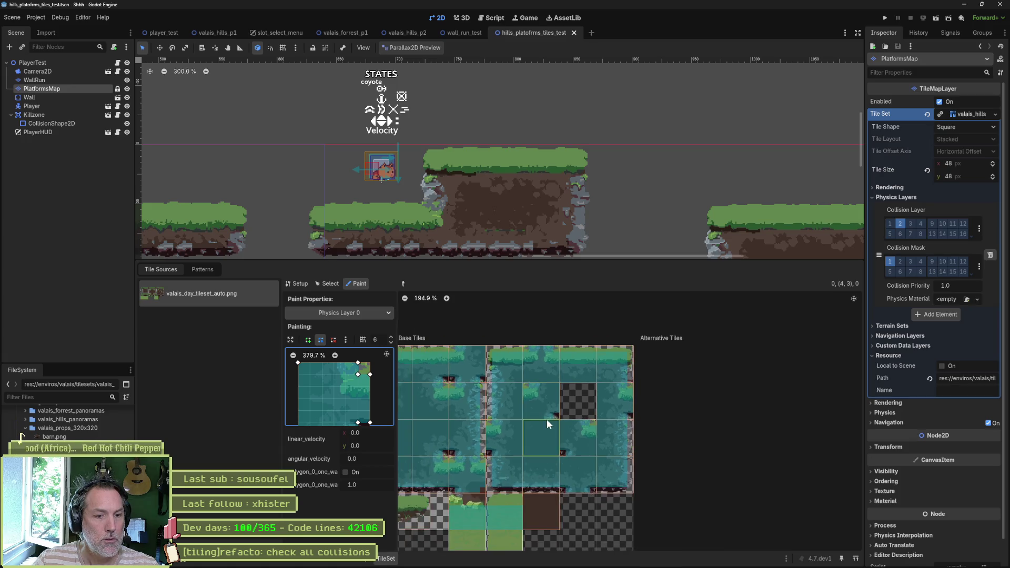
drag(649, 407, 785, 402)
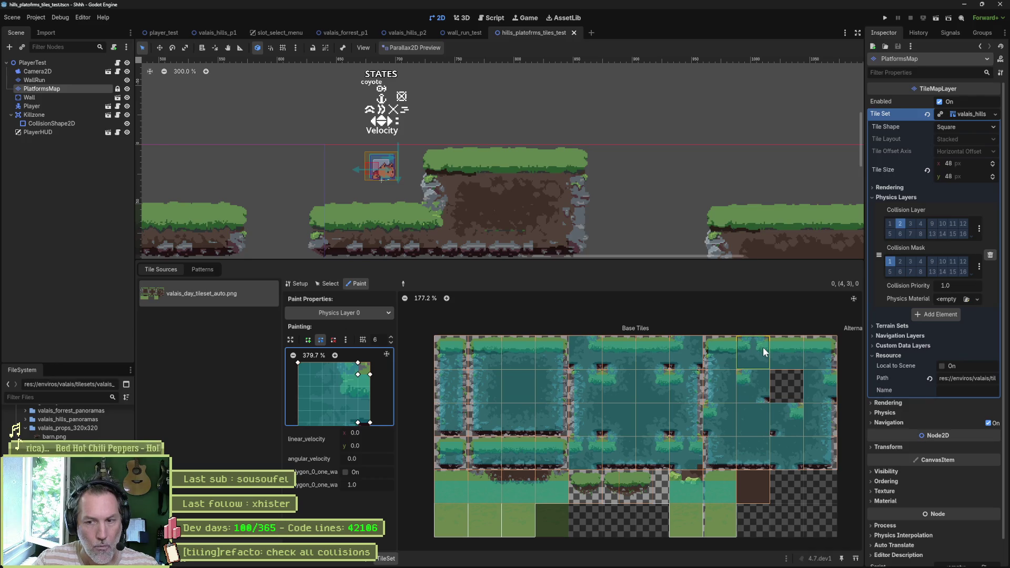
key(F6)
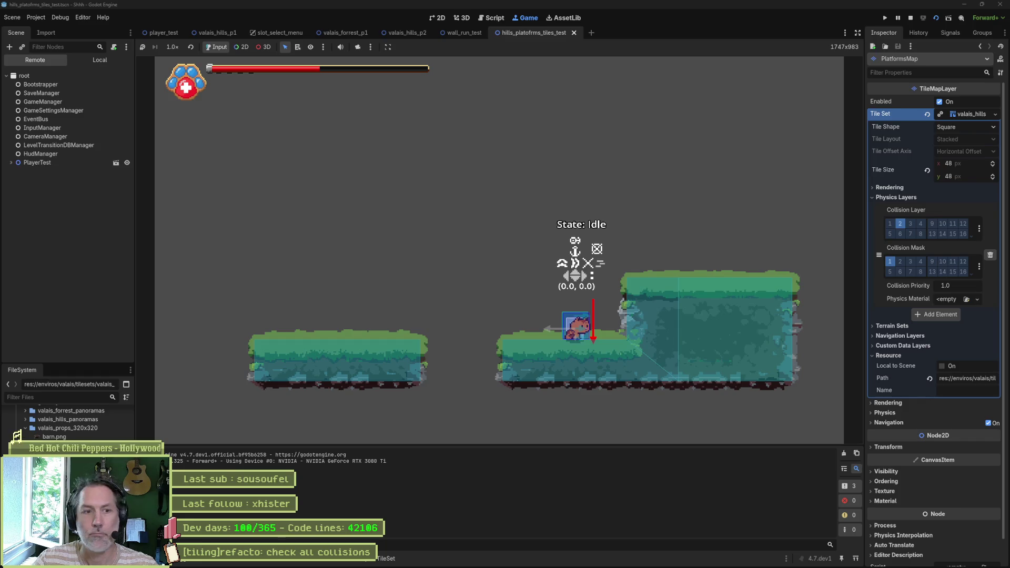
Walk the cat left and right and jump onto and off the ledges to test collisions.
key(Right)
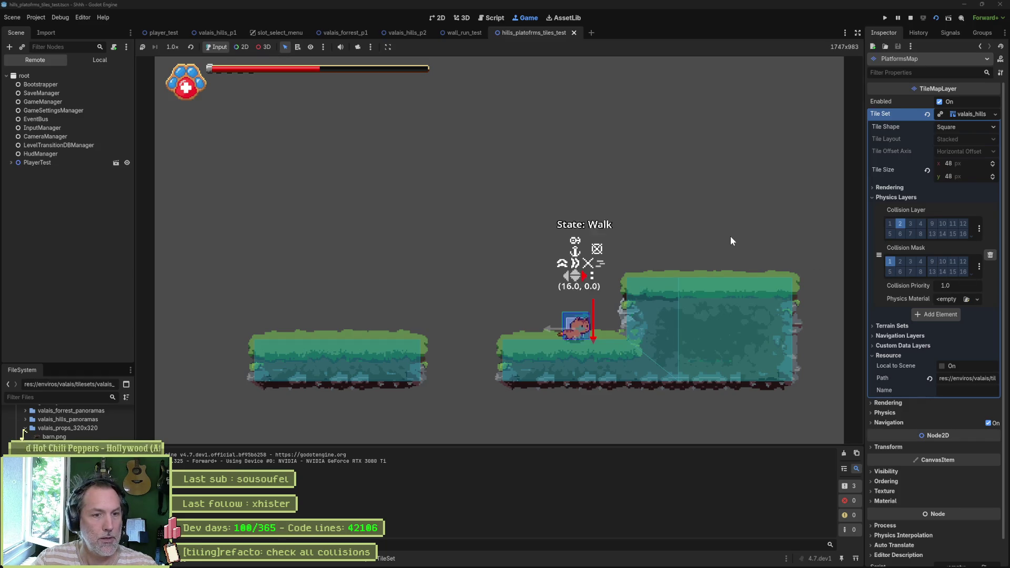
key(space)
key(Left)
key(space)
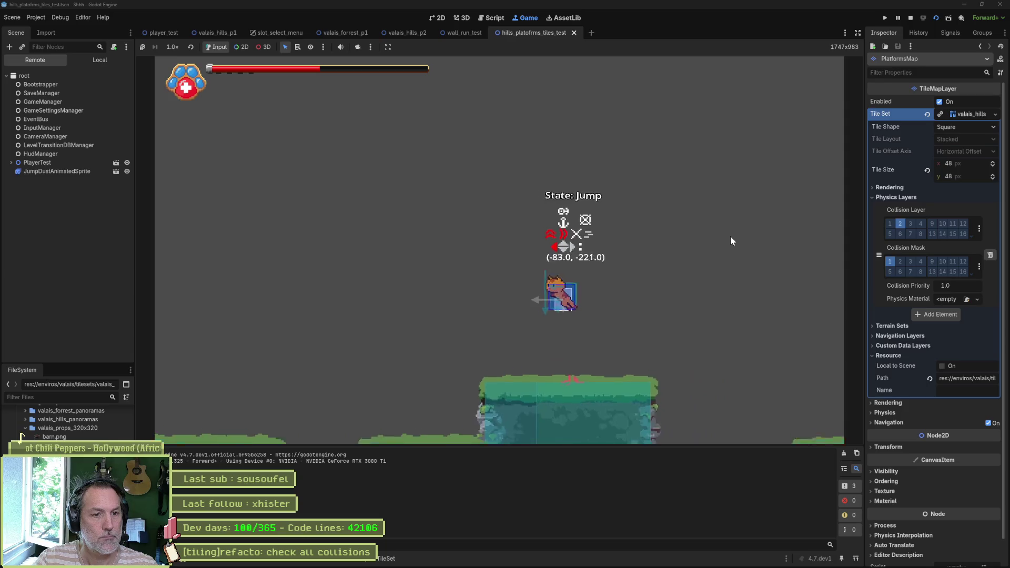
key(space)
key(space)
key(space)
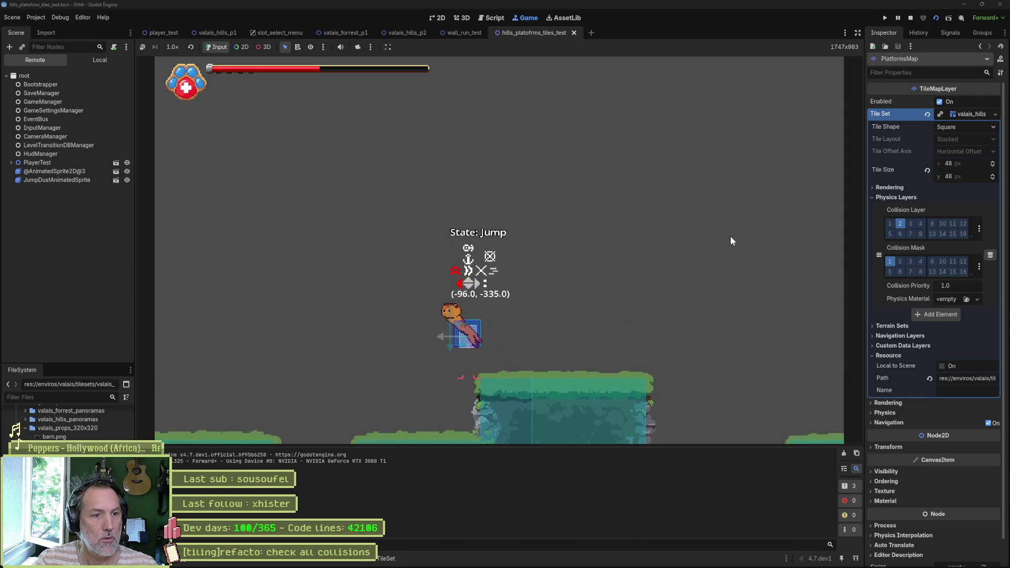
key(space)
key(space)
Leave the game for Asana, dismiss the task details, and bring up Fork.
key(alt+Tab)
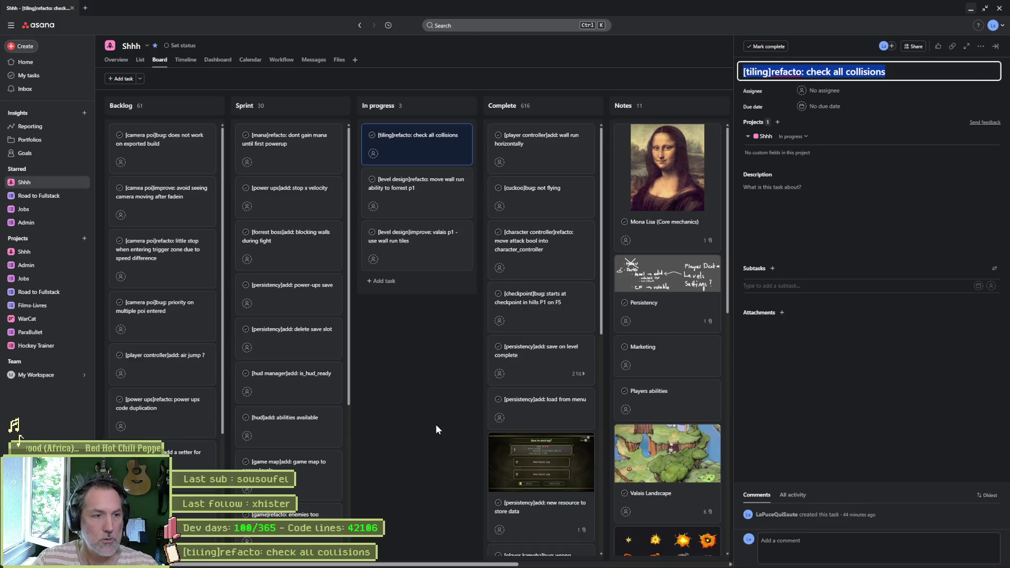
key(Escape)
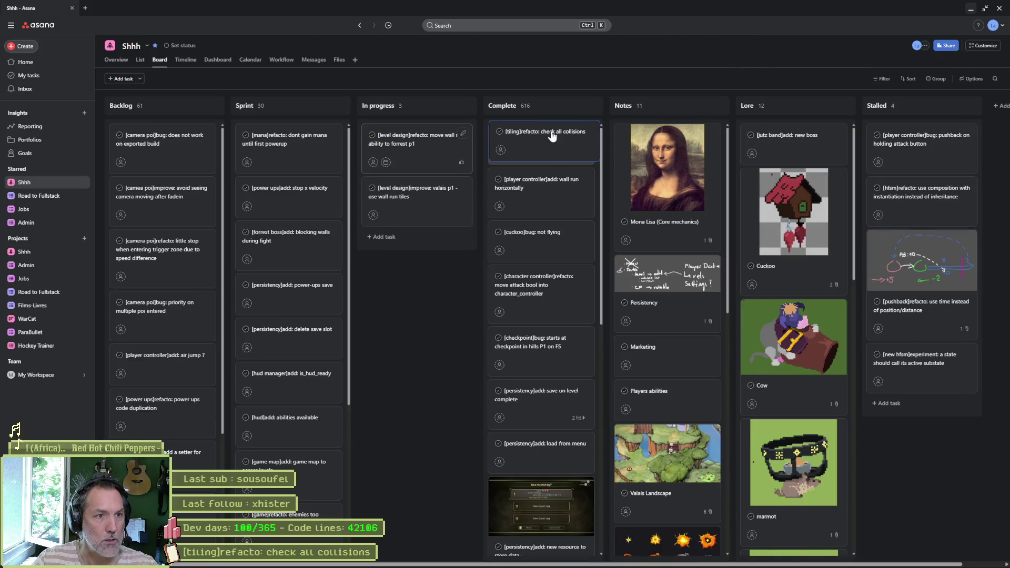
click(585, 561)
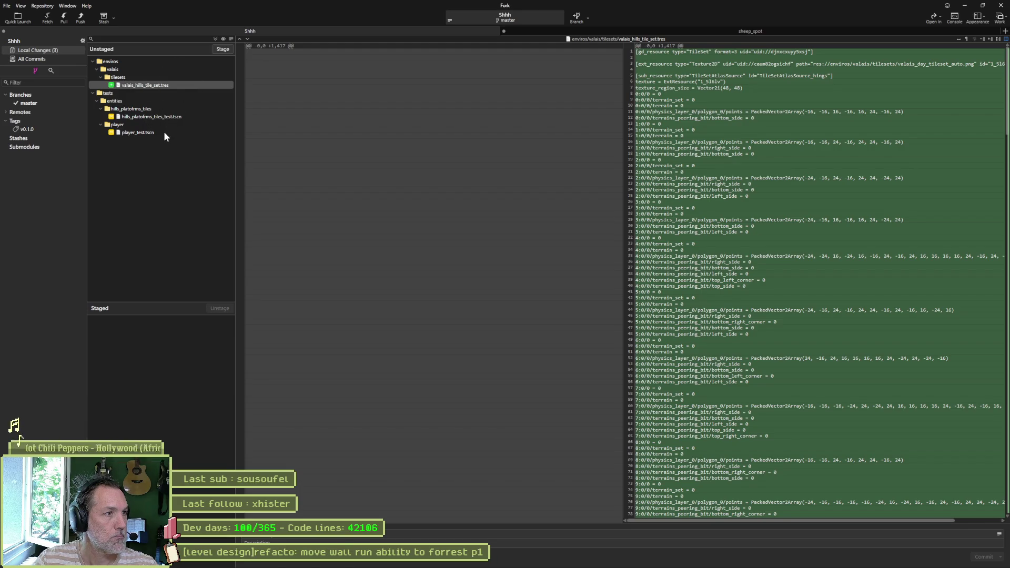
Stage all three changed files, commit with a pasted subject, and push master to origin.
click(222, 49)
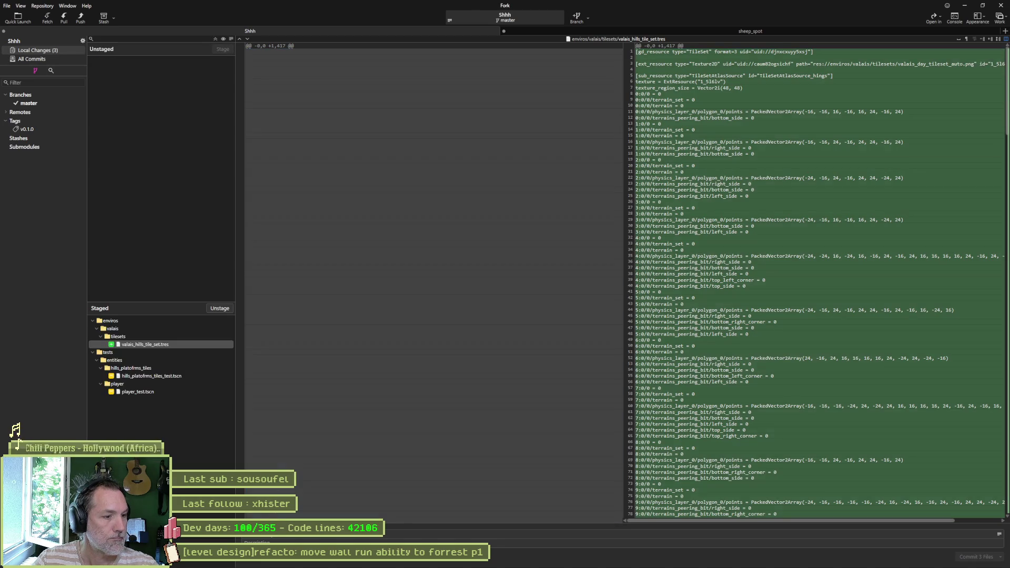
key(ctrl+v)
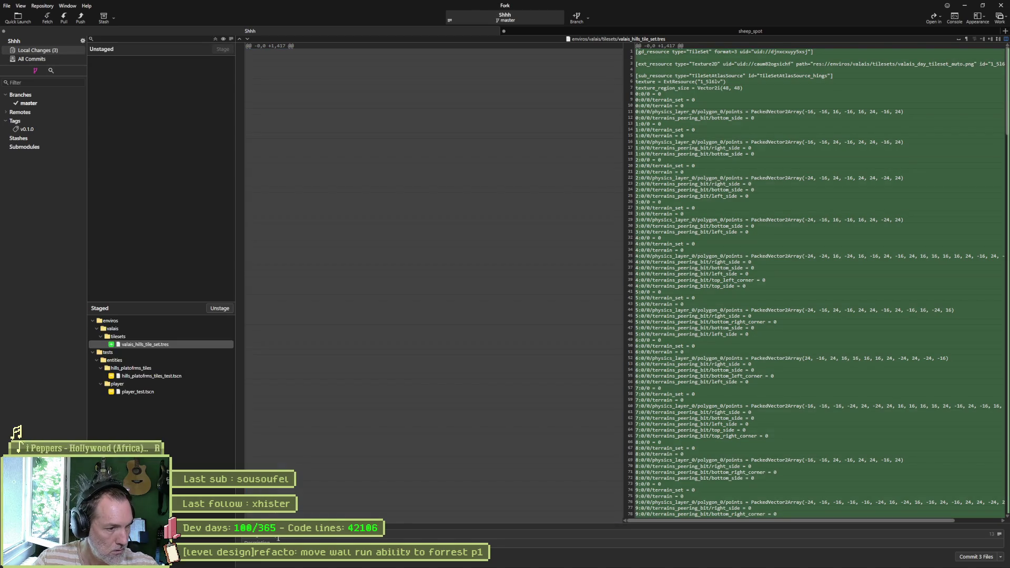
text(ing)
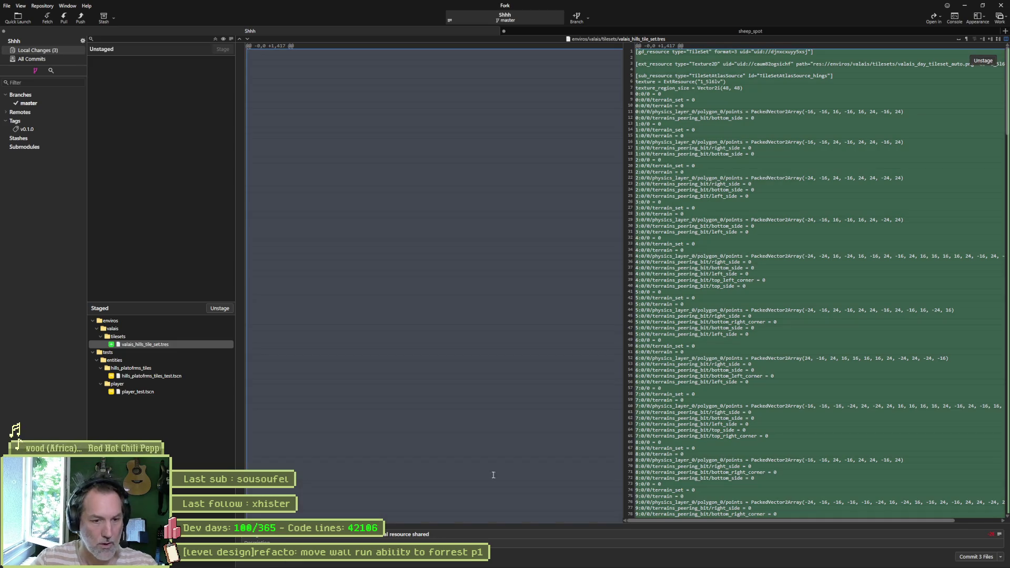
key(ctrl+Return)
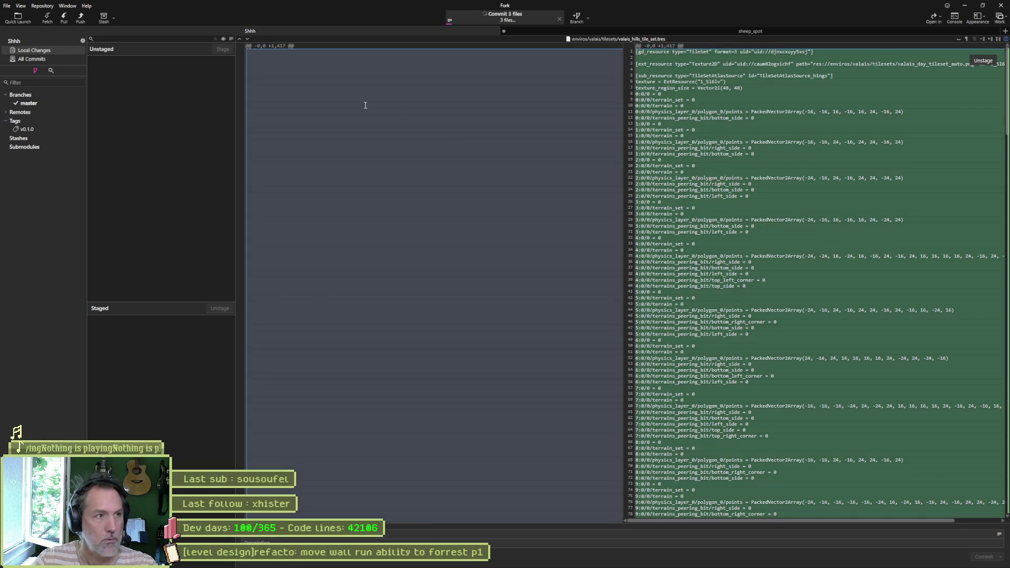
click(81, 17)
click(556, 311)
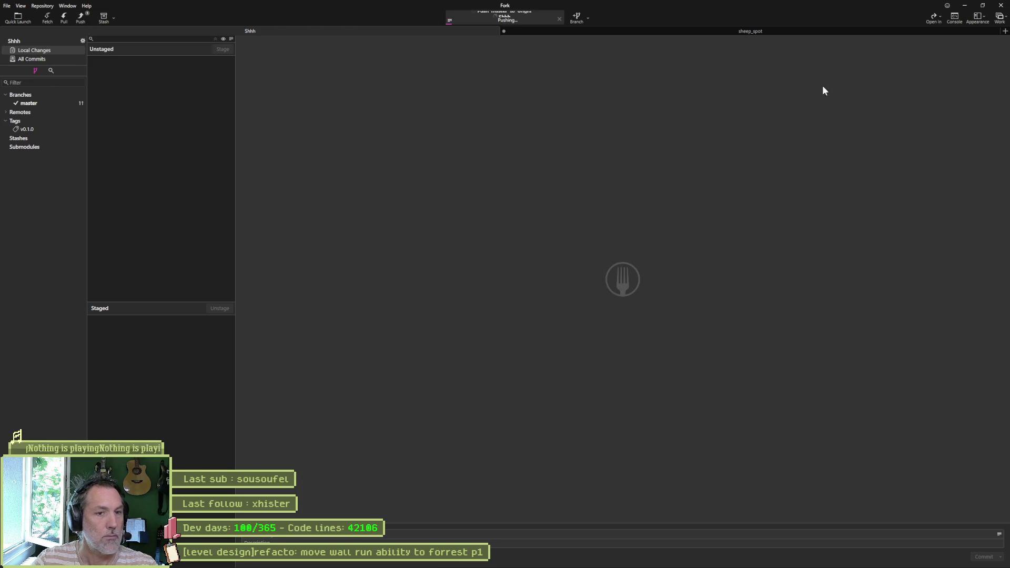
click(964, 6)
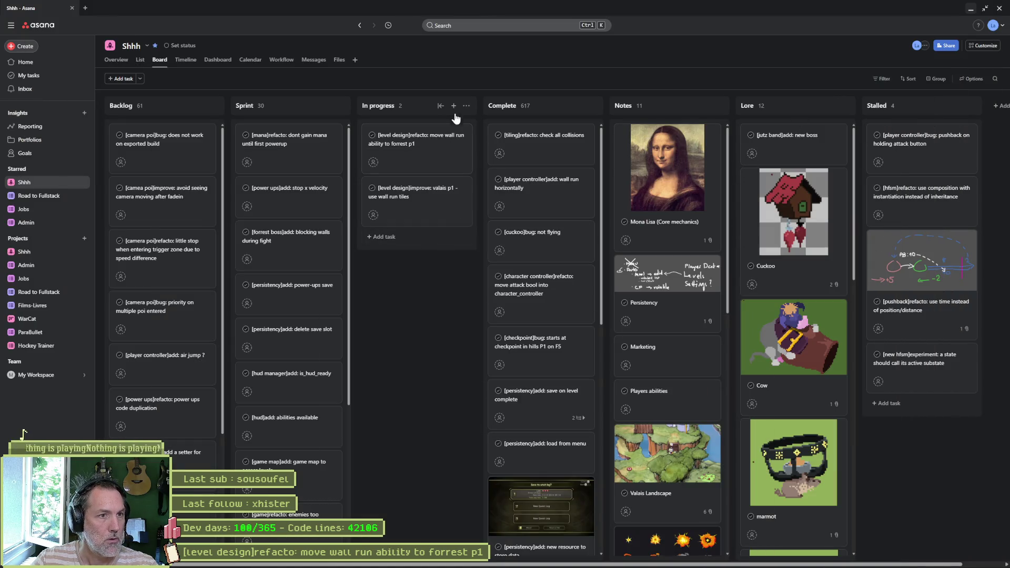
Add a '[player]refacto: jump animation' card to In progress, then switch to Aseprite.
click(451, 105)
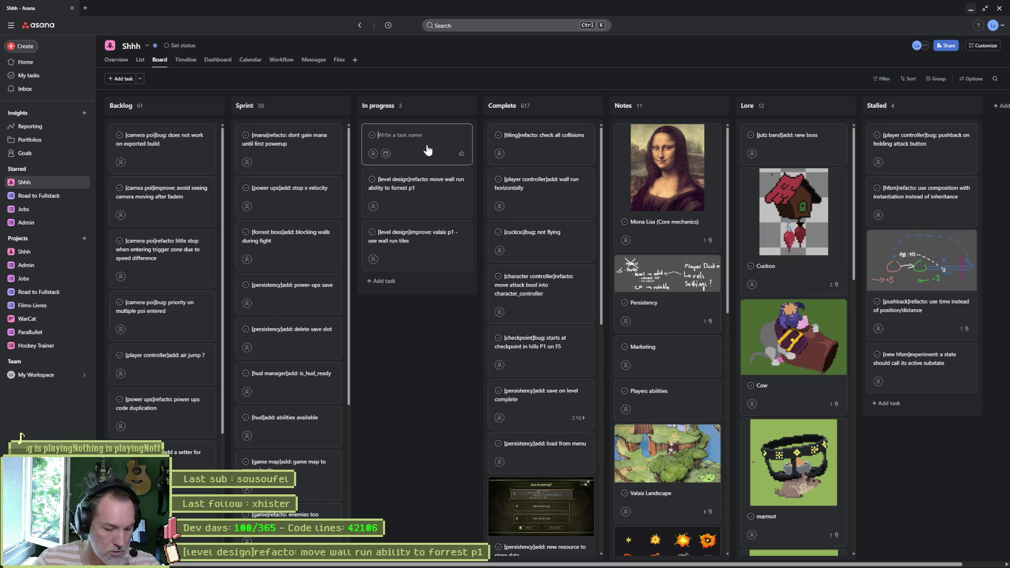
text([player]refacto)
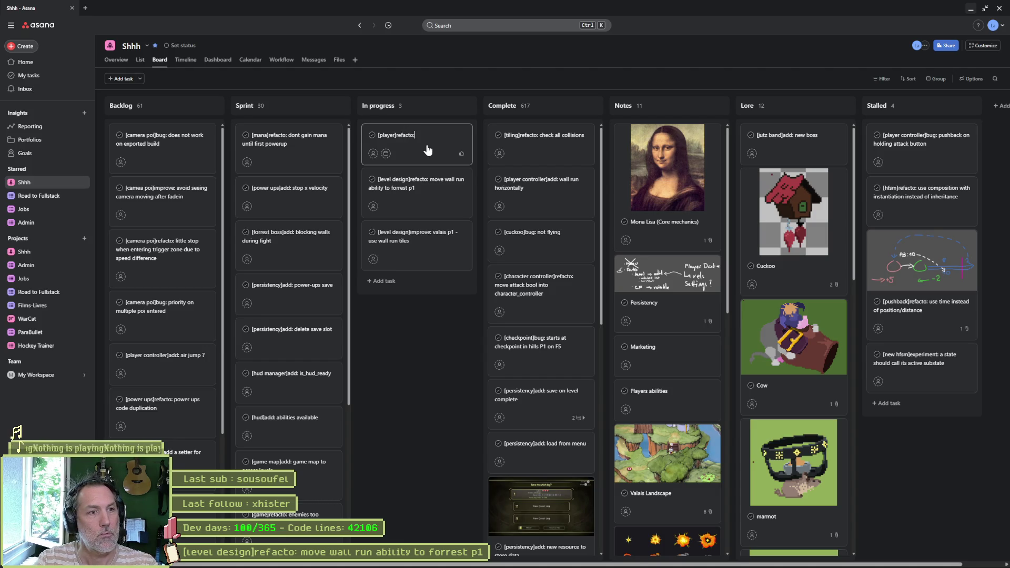
text(: ju)
text(mation)
click(436, 276)
click(969, 11)
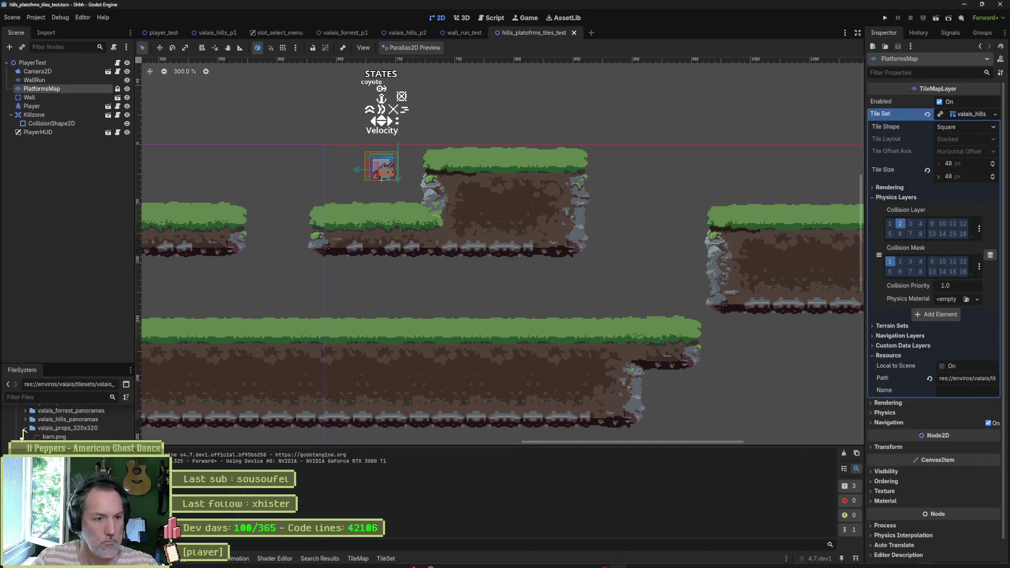
click(560, 560)
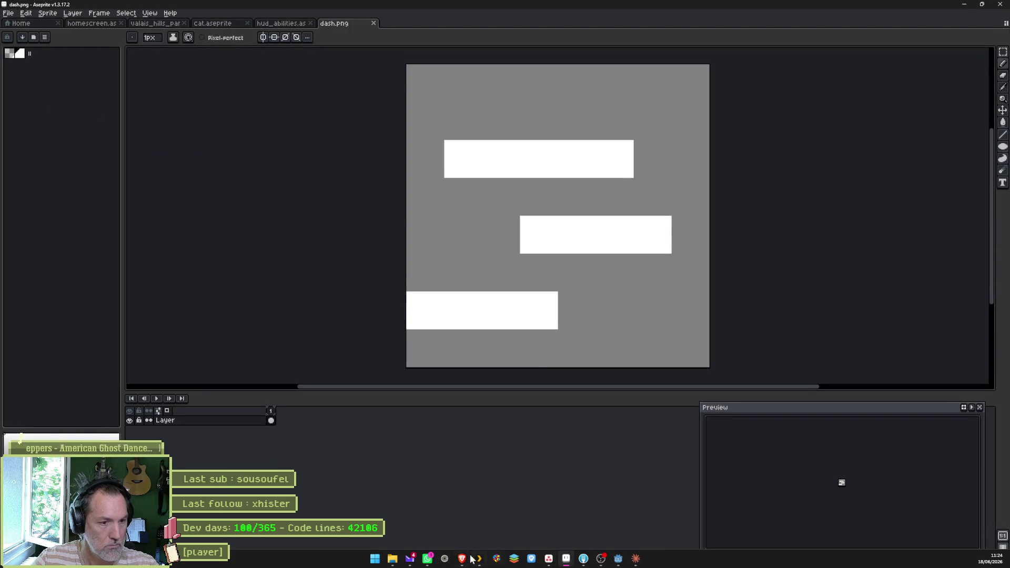
Switch to cat.aseprite and compare frames 31 and 30, ending on frame 30.
click(200, 23)
drag(555, 442, 589, 446)
click(557, 443)
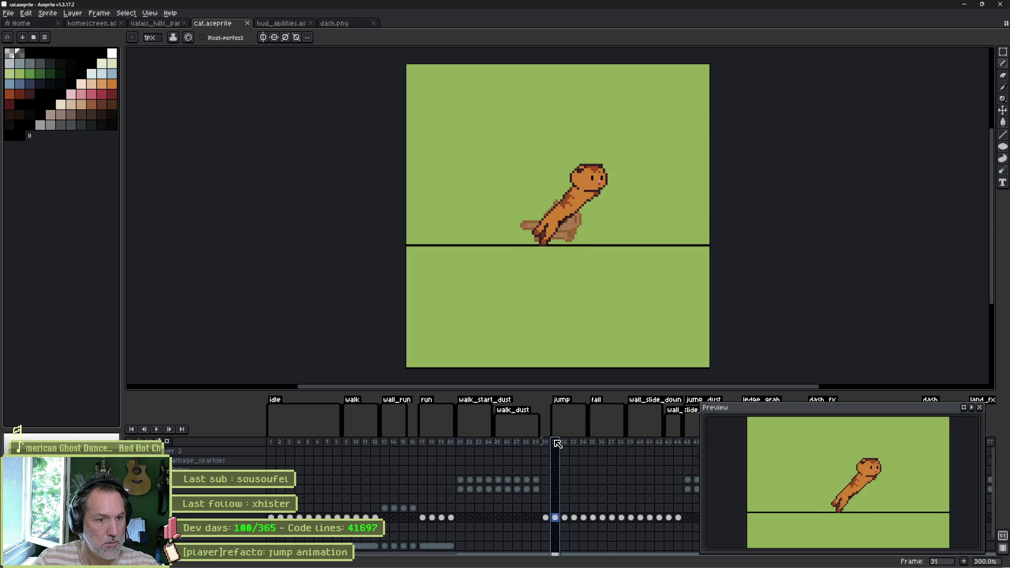
key(Left)
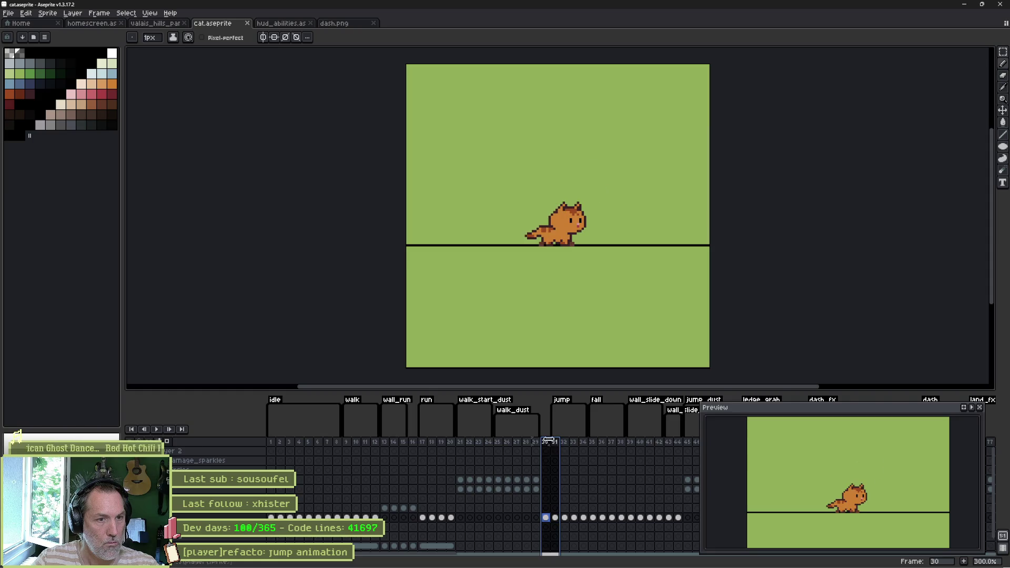
key(Right)
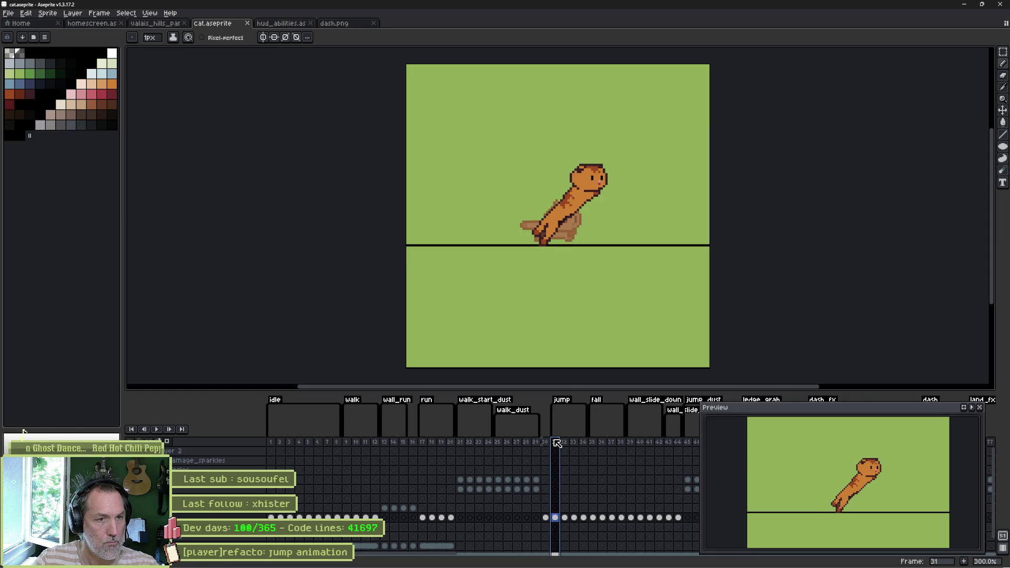
click(547, 442)
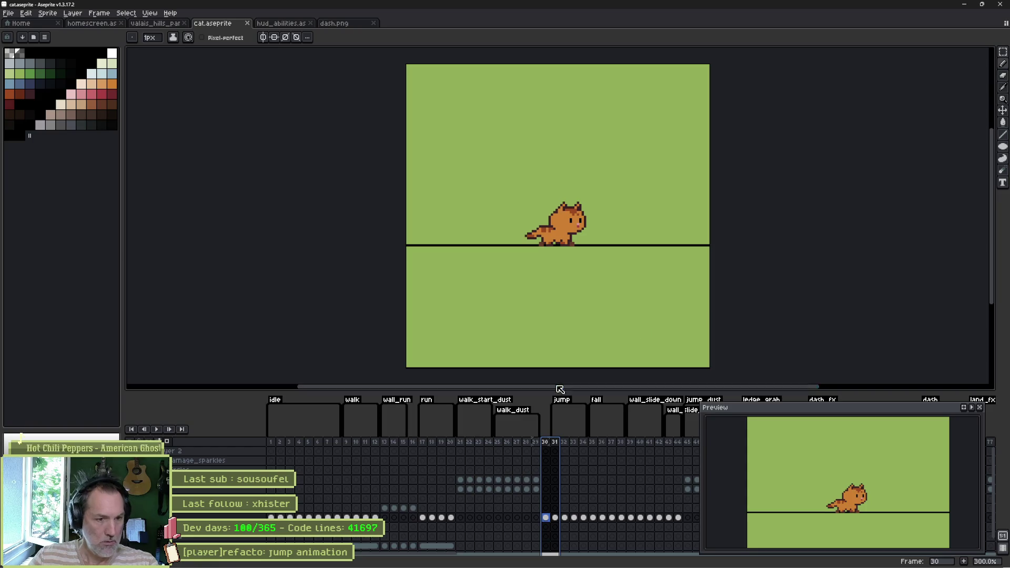
Copy frame 33's leaping cat cel onto frame 34, save cat.aseprite, and minimize Aseprite.
mouse_move(556, 445)
mouse_down()
mouse_move(585, 444)
mouse_move(574, 446)
mouse_up()
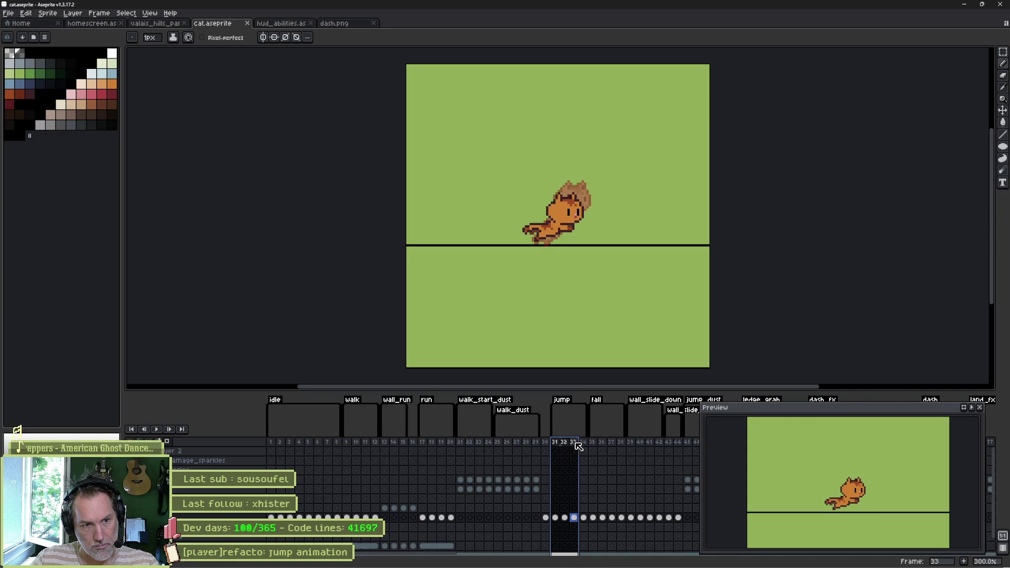
click(575, 446)
click(574, 518)
key(ctrl+c)
click(545, 518)
key(Return)
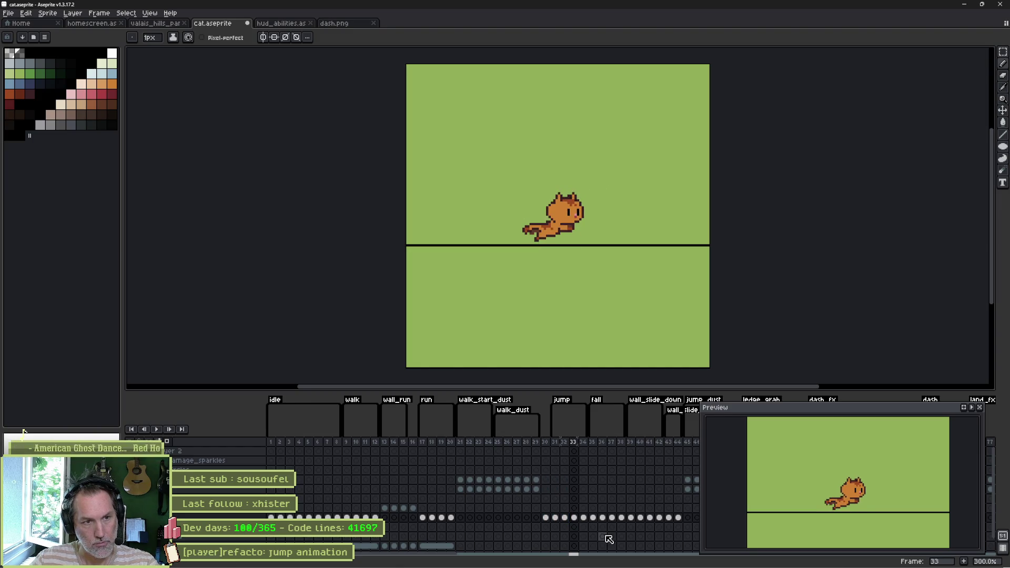
key(ctrl+z)
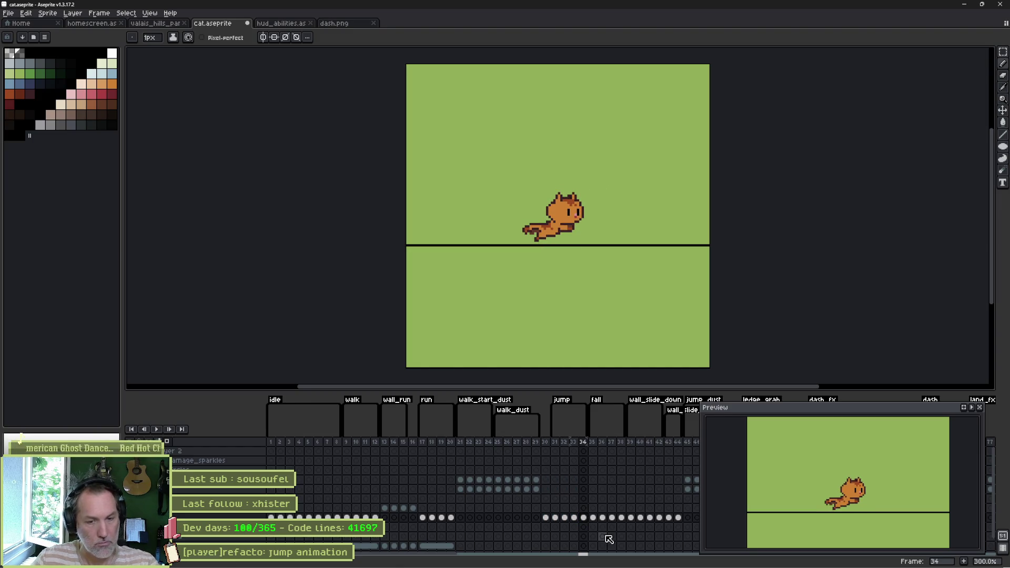
click(963, 4)
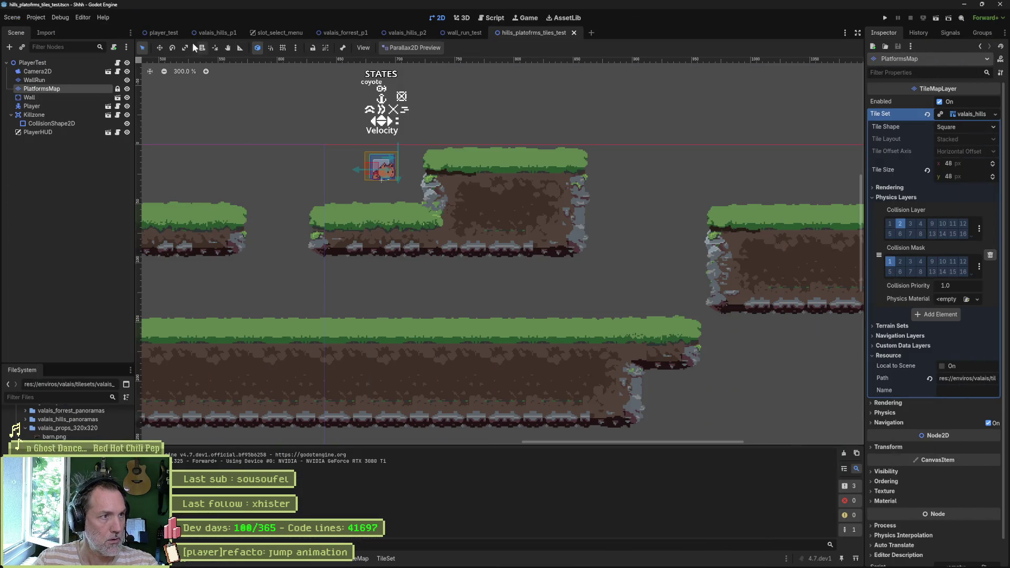
In Player.tscn, reimport the CatSprite animations from the updated Aseprite file.
click(173, 32)
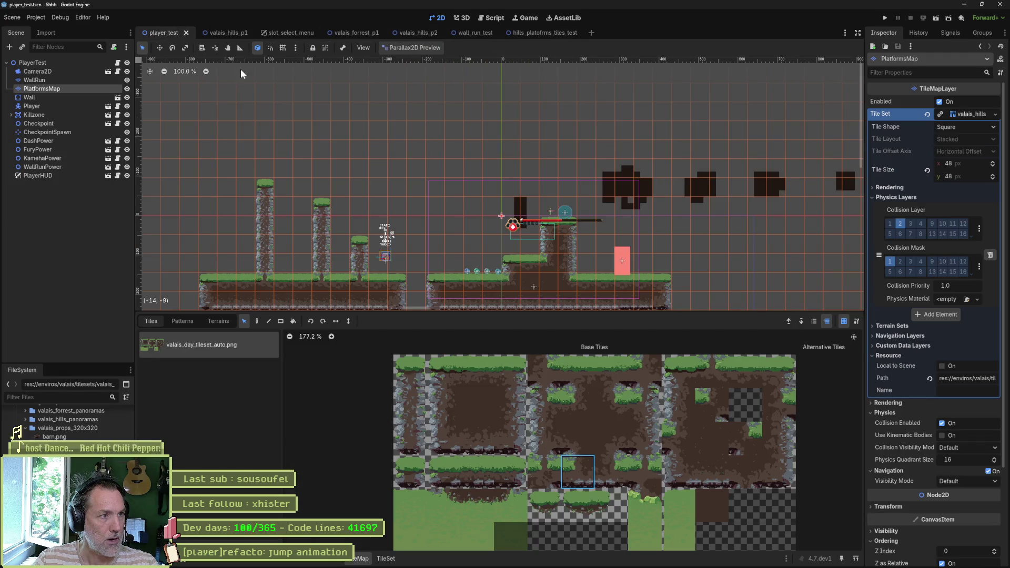
click(109, 107)
click(49, 134)
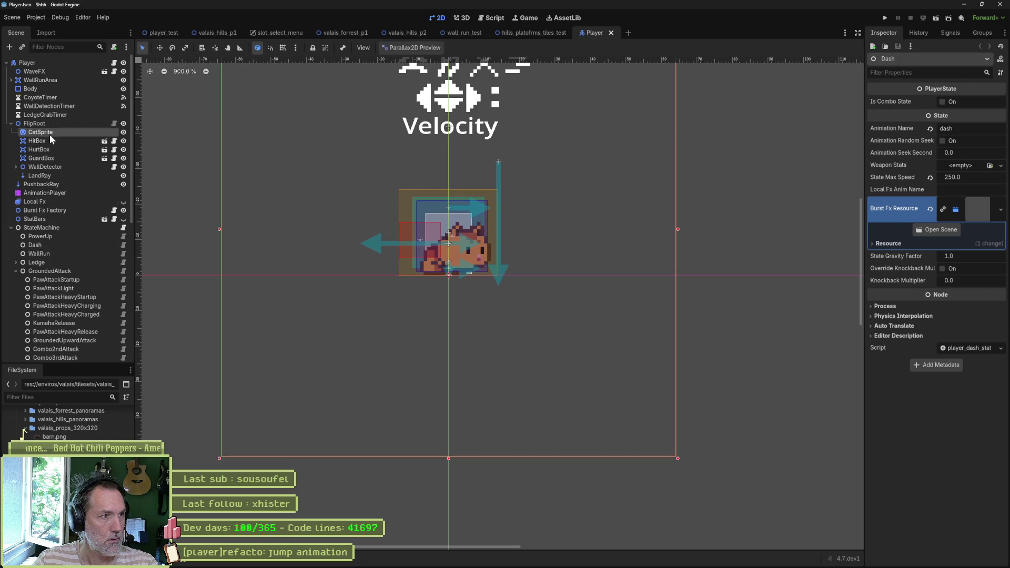
scroll(926, 408, down, 10)
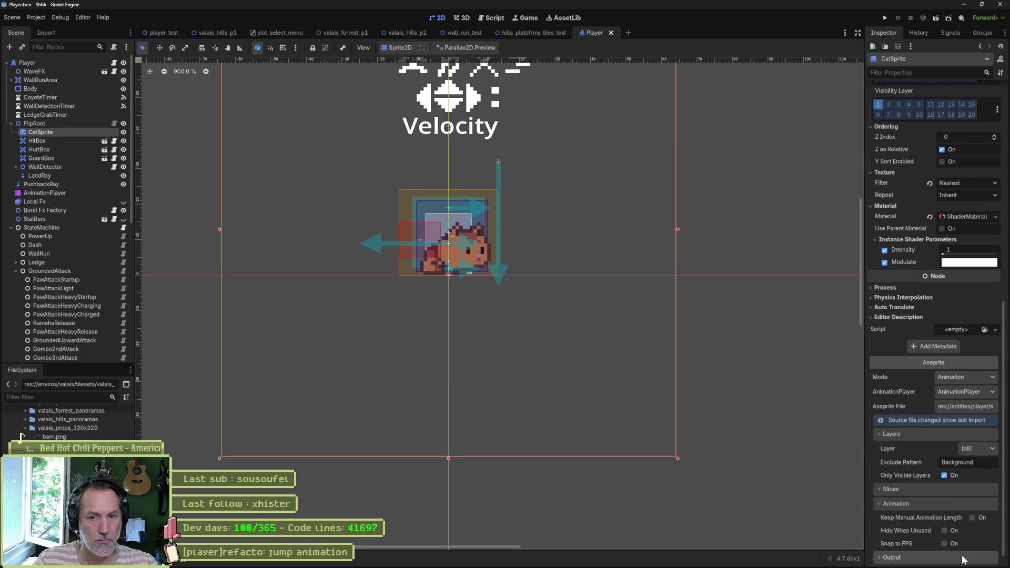
scroll(947, 537, down, 1)
click(951, 558)
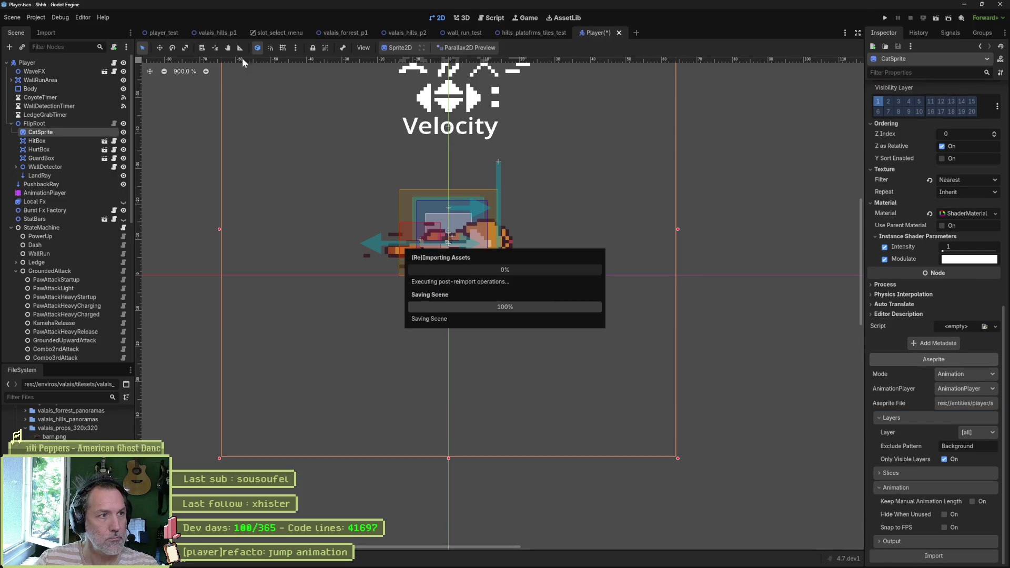
Run the scene with F6, jump while moving left and right, then stop it.
click(165, 33)
key(F6)
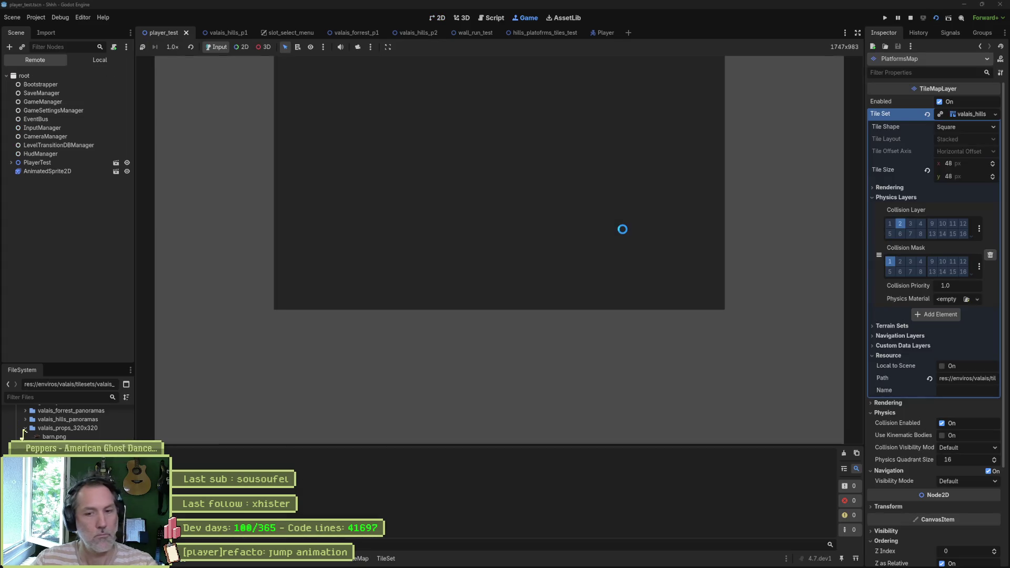
key(space)
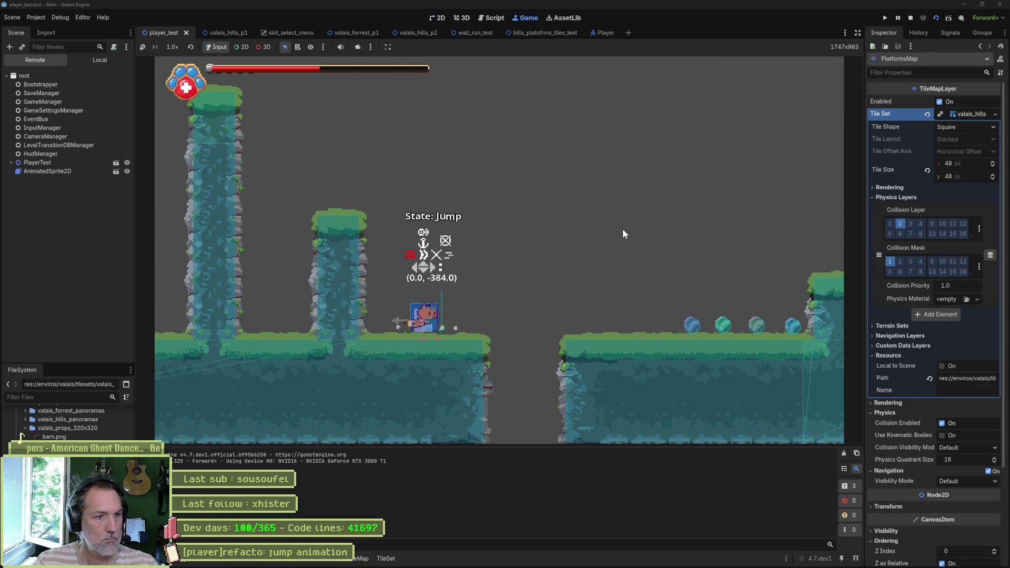
key(space)
key(space)
key(Right)
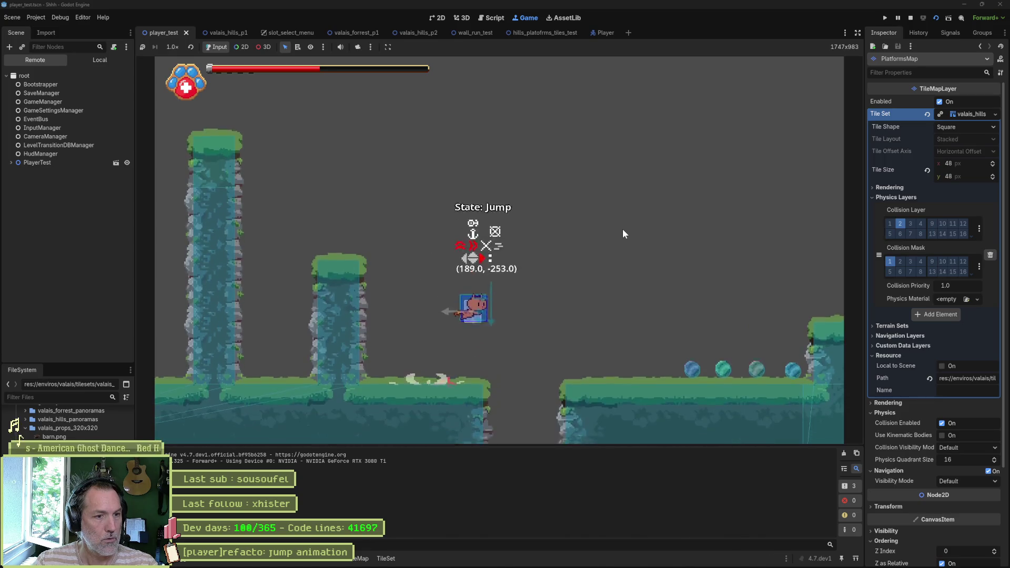
key(Left)
key(space)
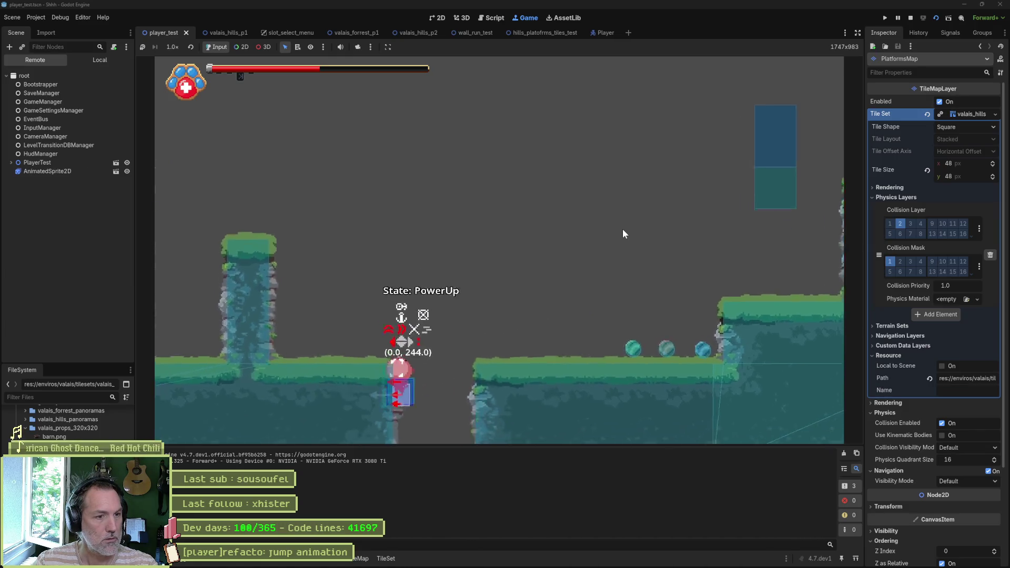
key(F8)
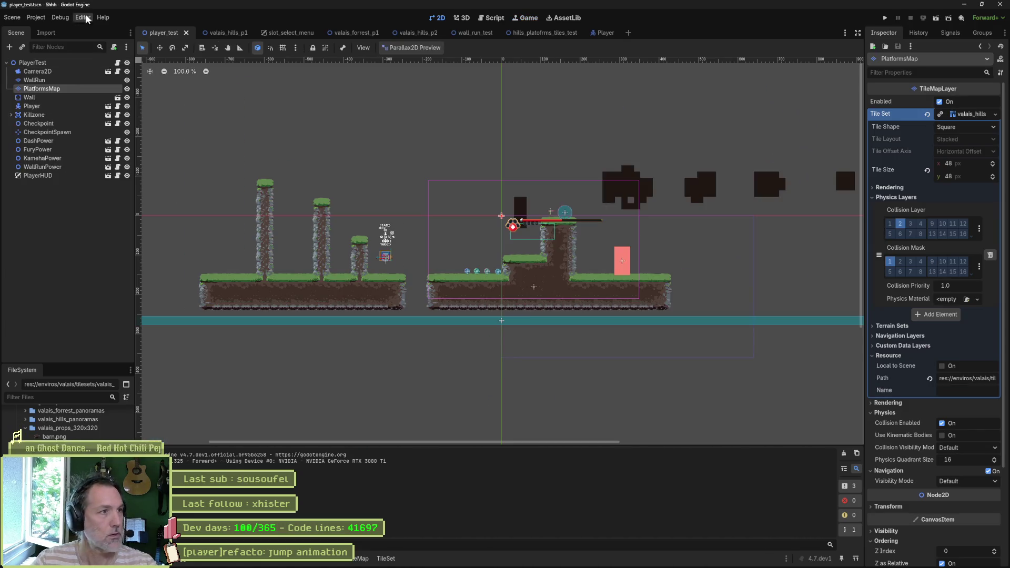
Relaunch the game, jump the cat across the pillars, then stop and return to Aseprite.
click(60, 18)
click(301, 99)
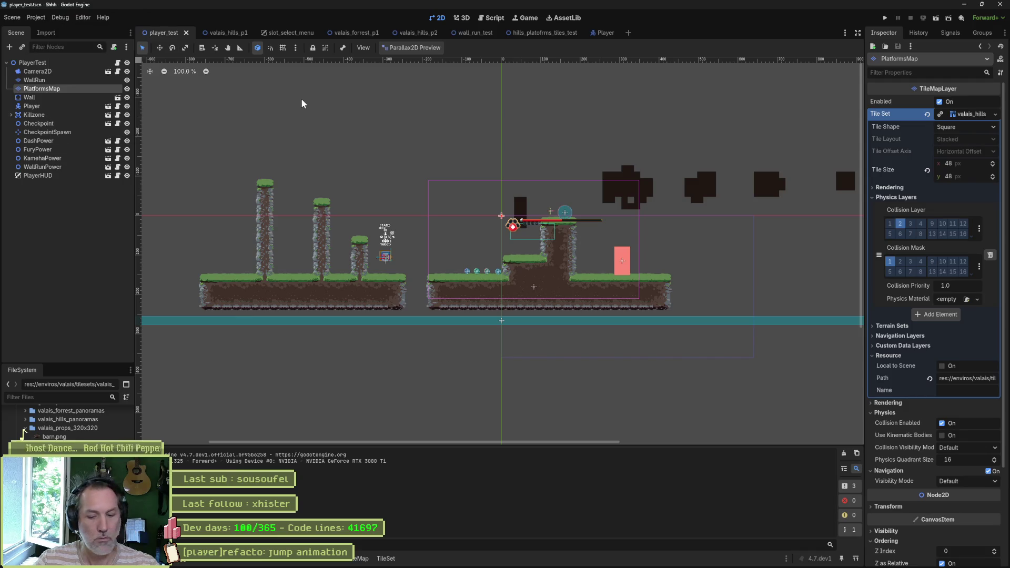
key(F6)
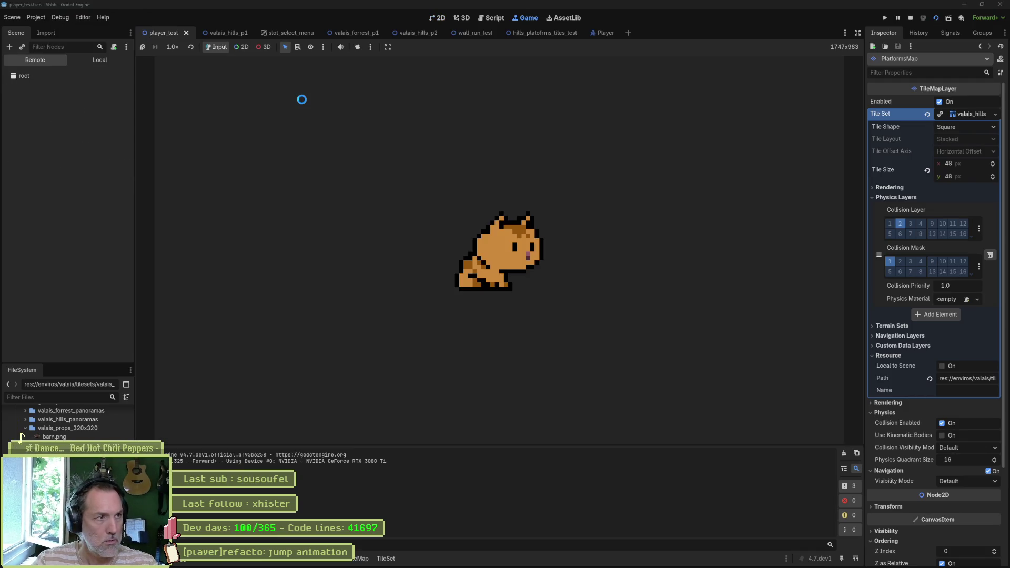
key(space)
key(space)
key(space)
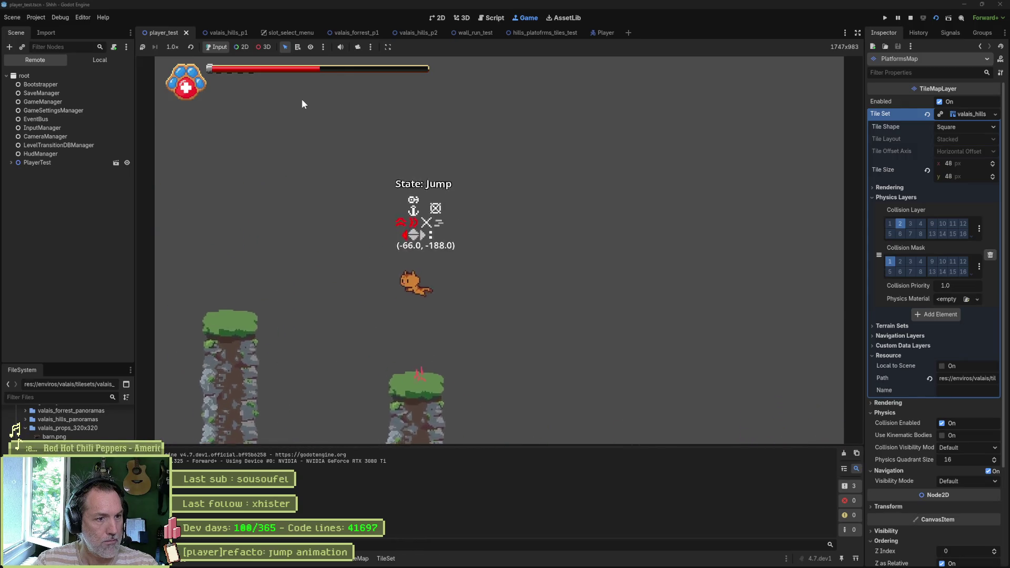
key(space)
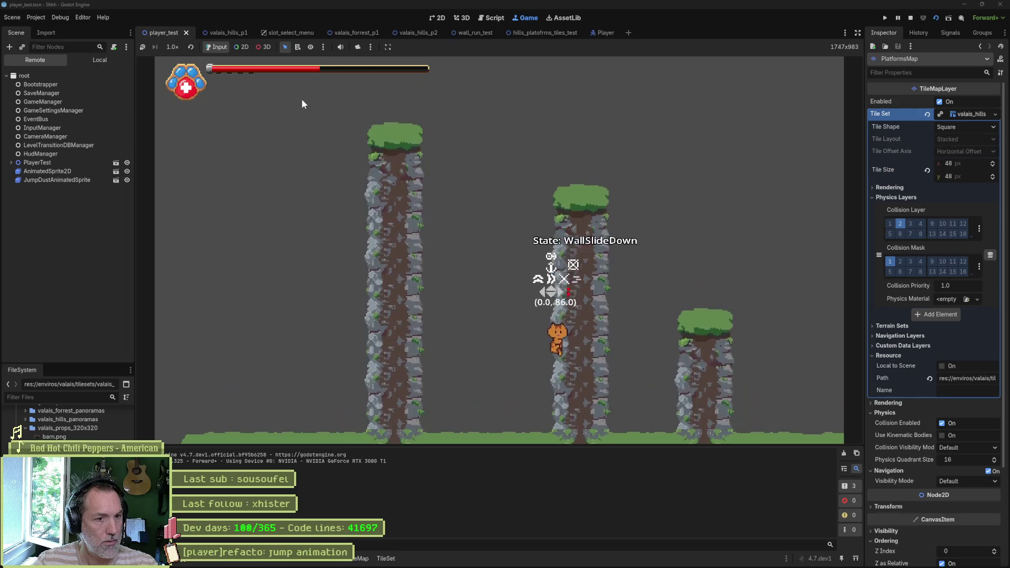
key(space)
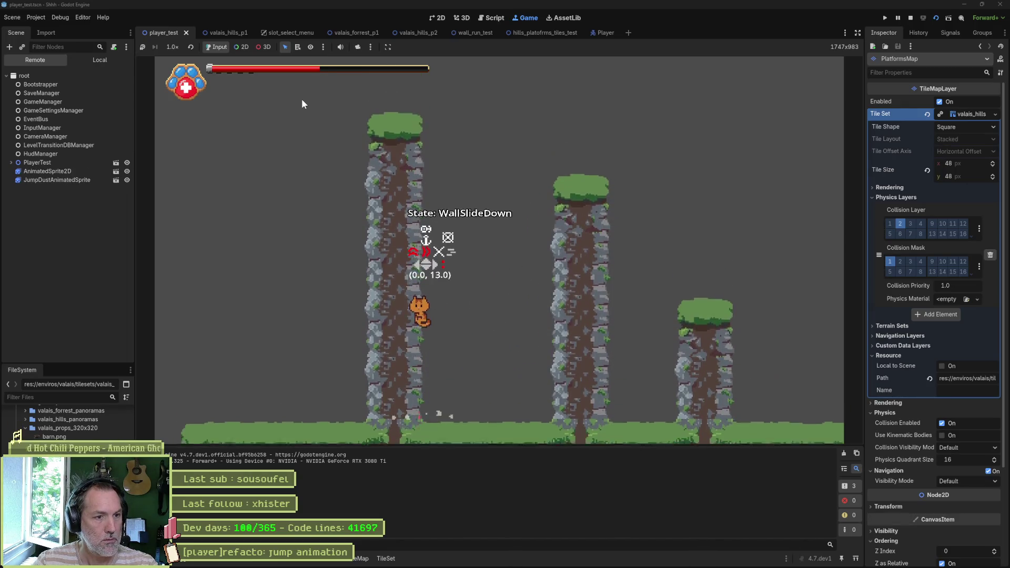
key(space)
key(space)
key(F8)
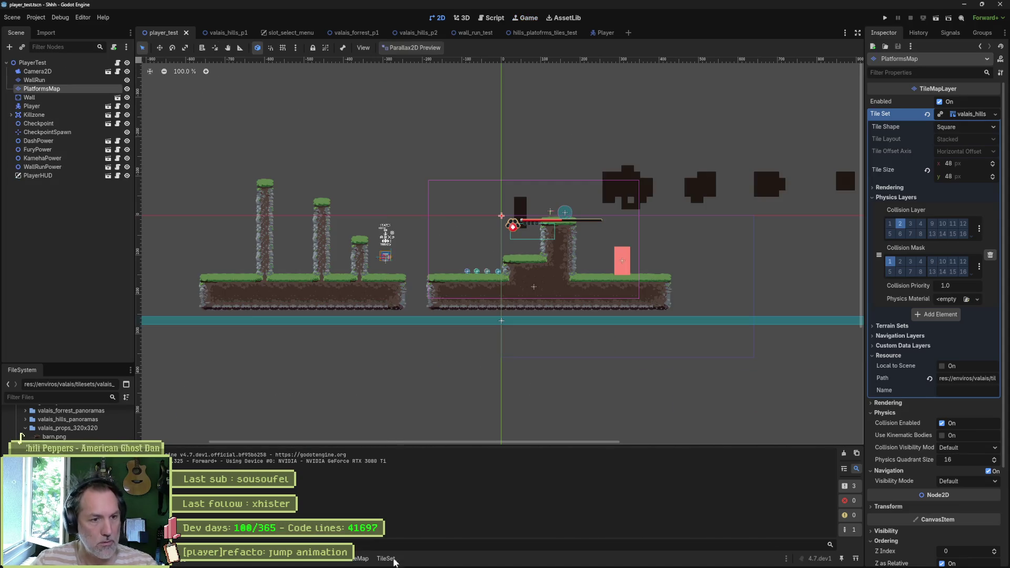
click(566, 558)
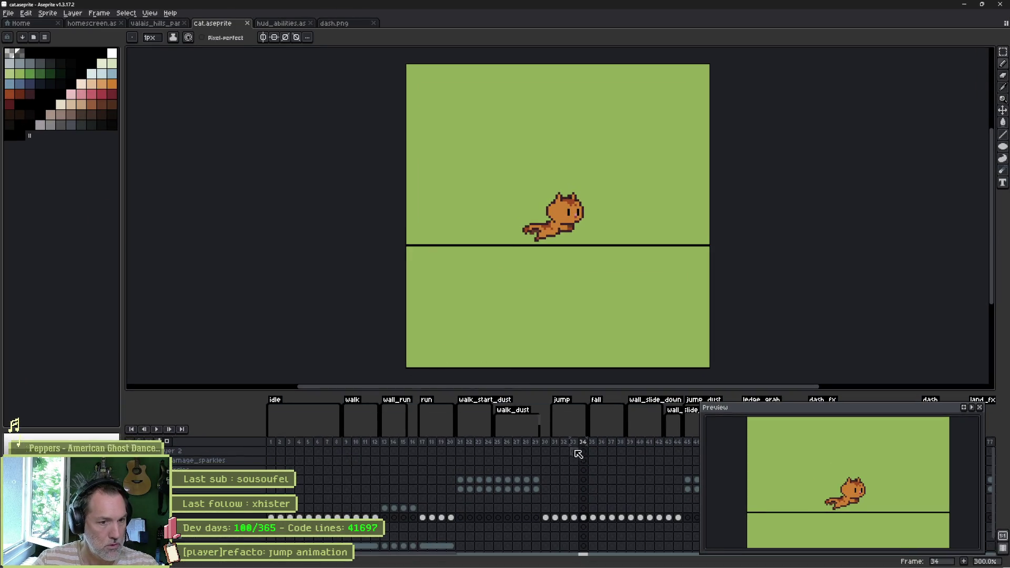
Erase the cat drawing from frame 31's cel.
drag(554, 442, 564, 442)
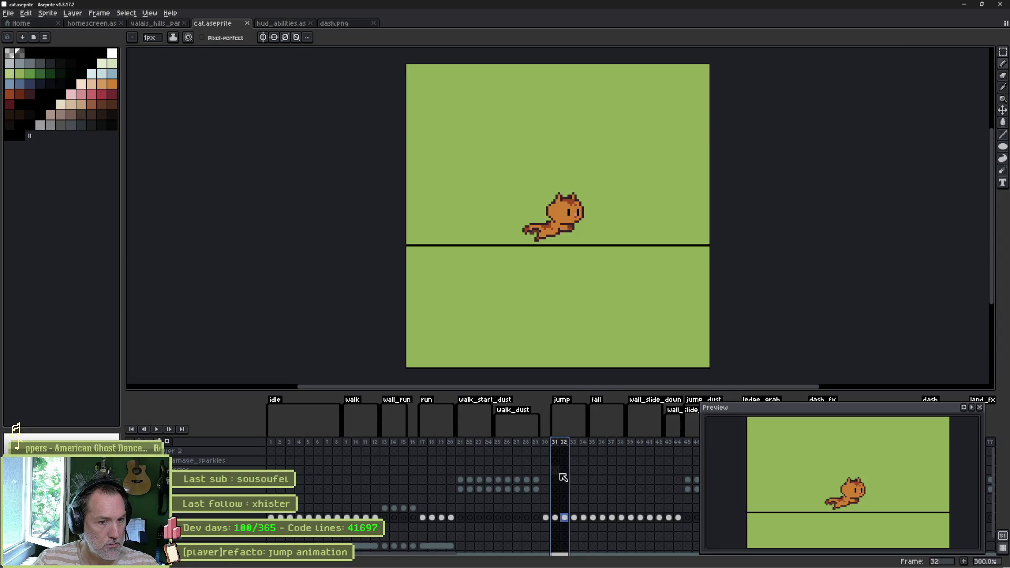
click(555, 518)
key(Delete)
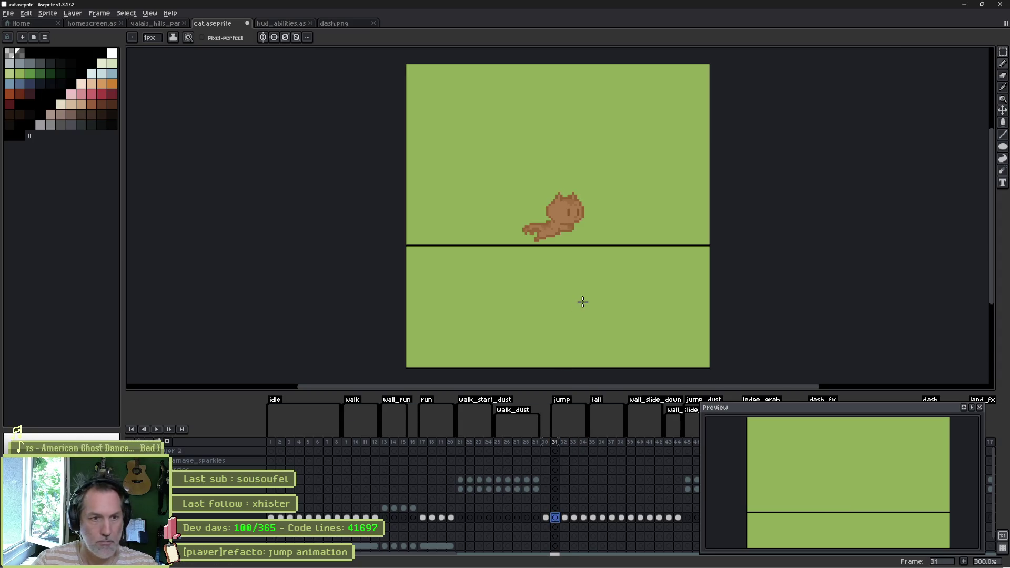
Lasso the cat's head on frame 32 and paste it into the emptied frame 31.
click(565, 518)
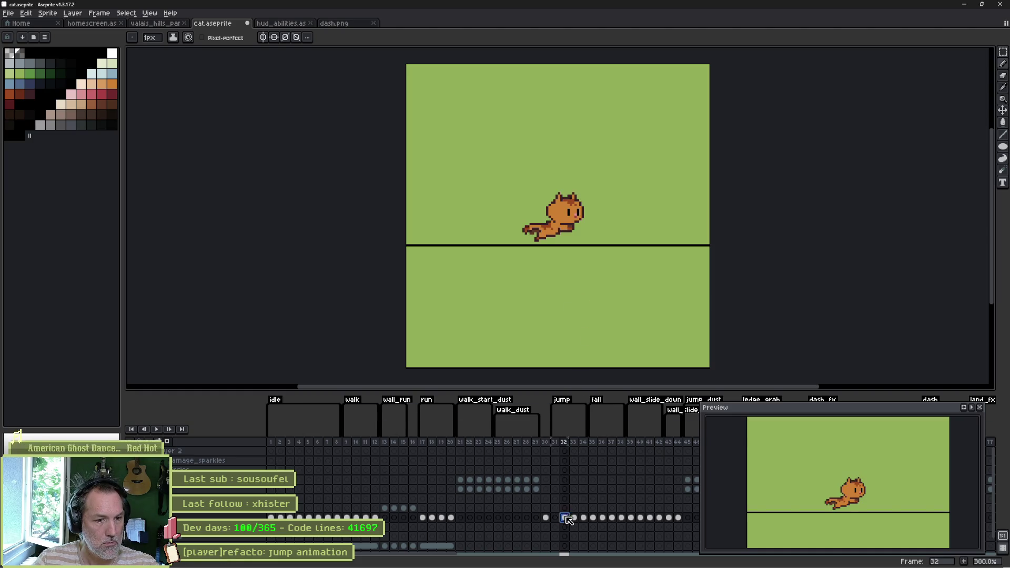
key(q)
mouse_move(585, 193)
mouse_down()
mouse_move(588, 226)
mouse_move(548, 228)
mouse_move(583, 186)
mouse_up()
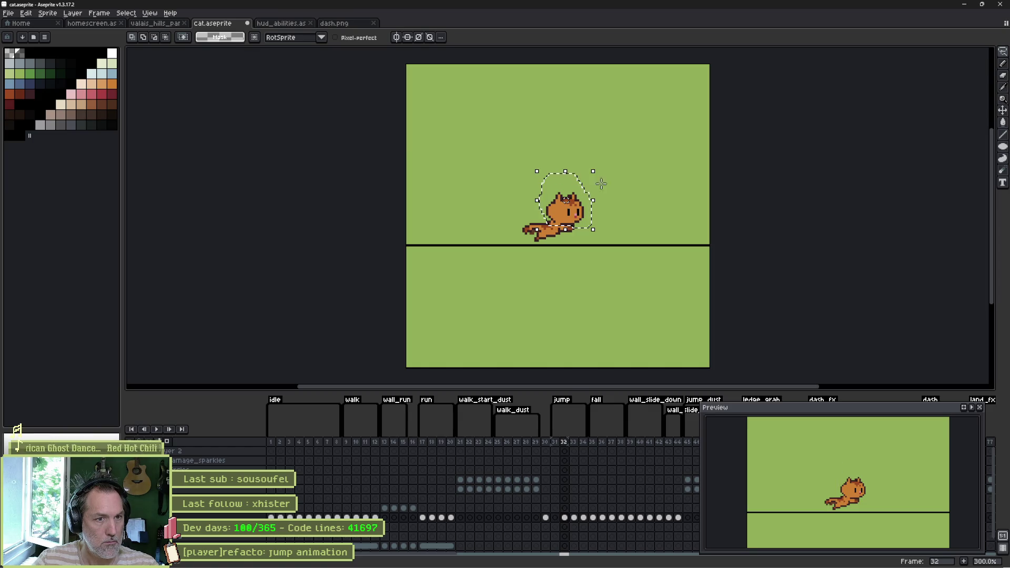
click(555, 517)
key(ctrl+v)
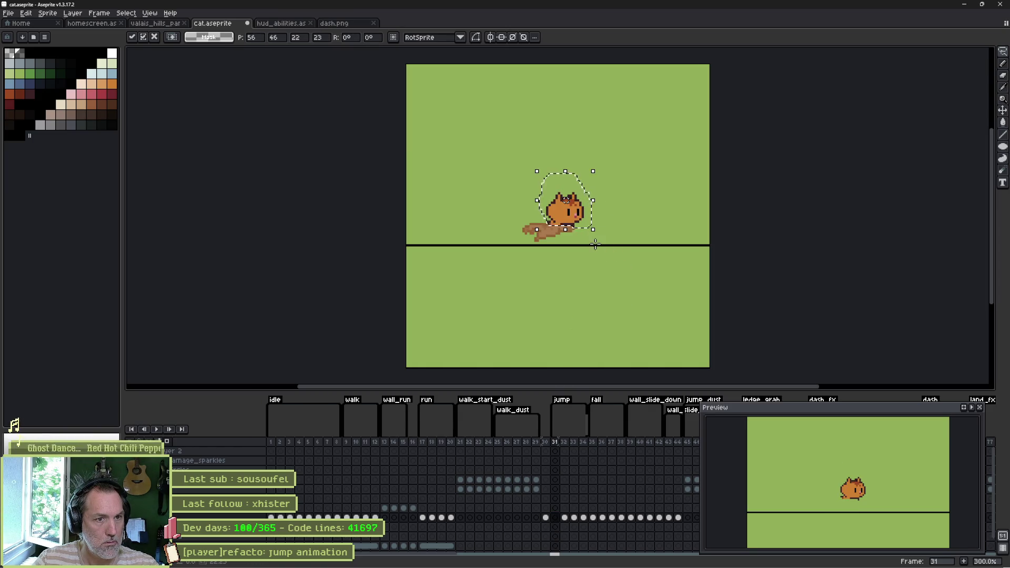
scroll(584, 242, up, 4)
key(ctrl+d)
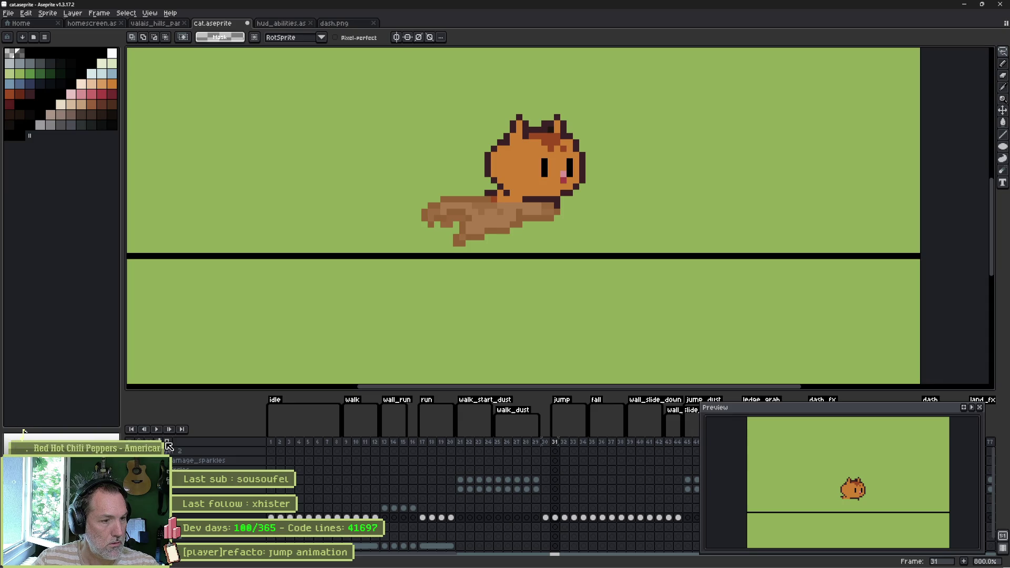
Try the colour layer at 67% opacity, then restore it to full opacity.
double_click(169, 518)
click(947, 100)
drag(948, 101, 977, 100)
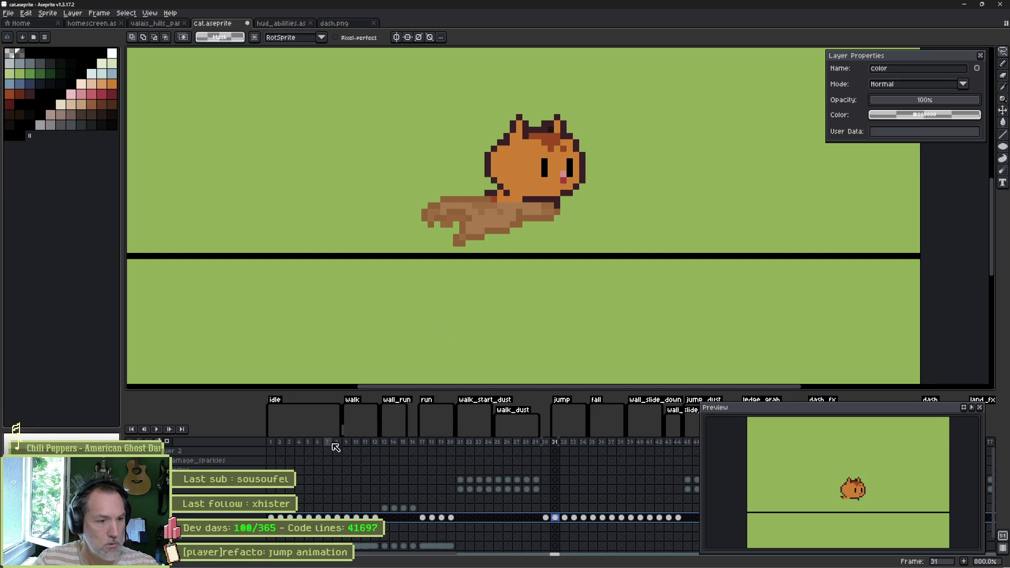
Turn off onion-skin looping through tag frames and return to frame 31.
key(v)
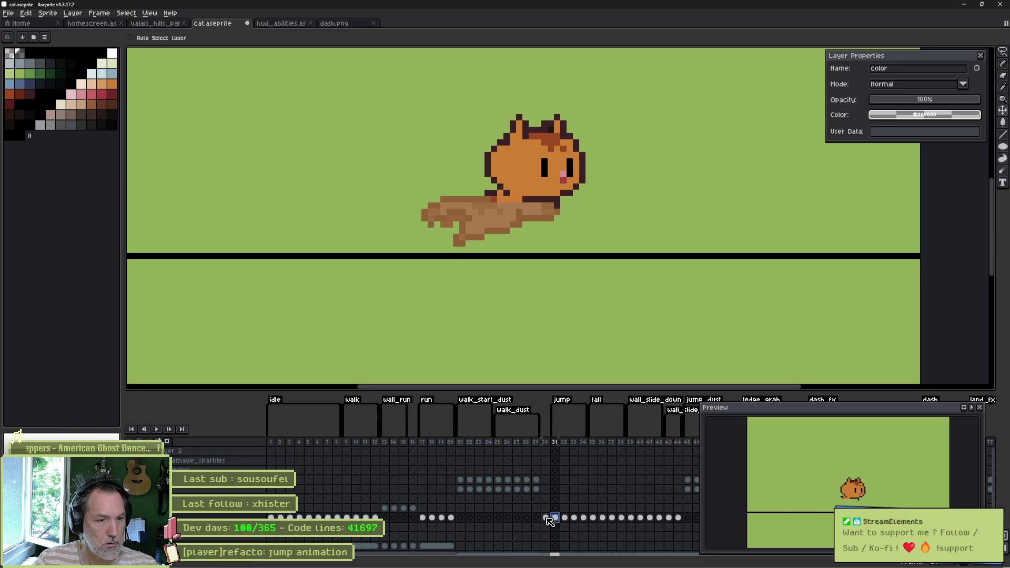
click(166, 441)
click(130, 384)
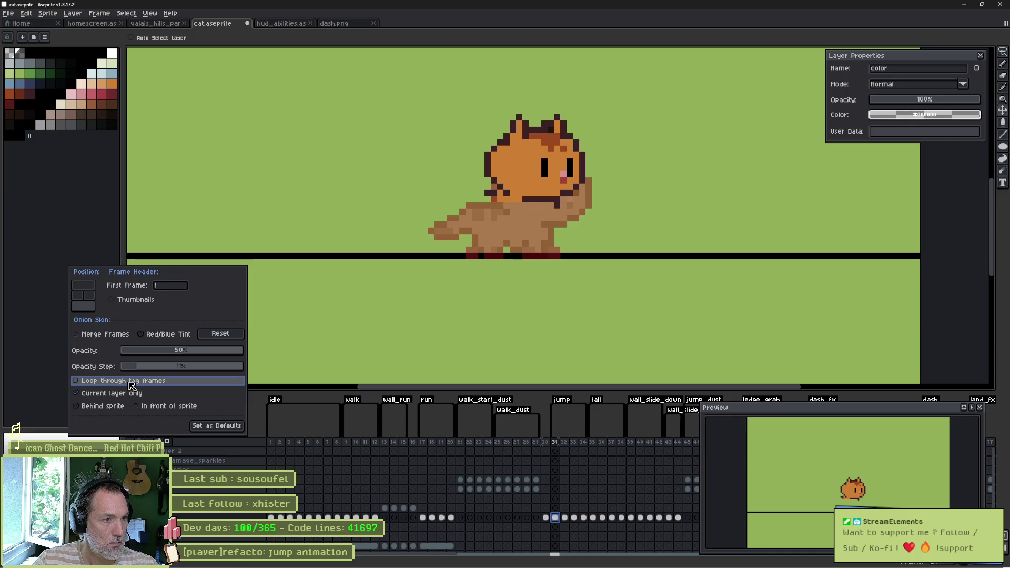
click(565, 518)
click(558, 519)
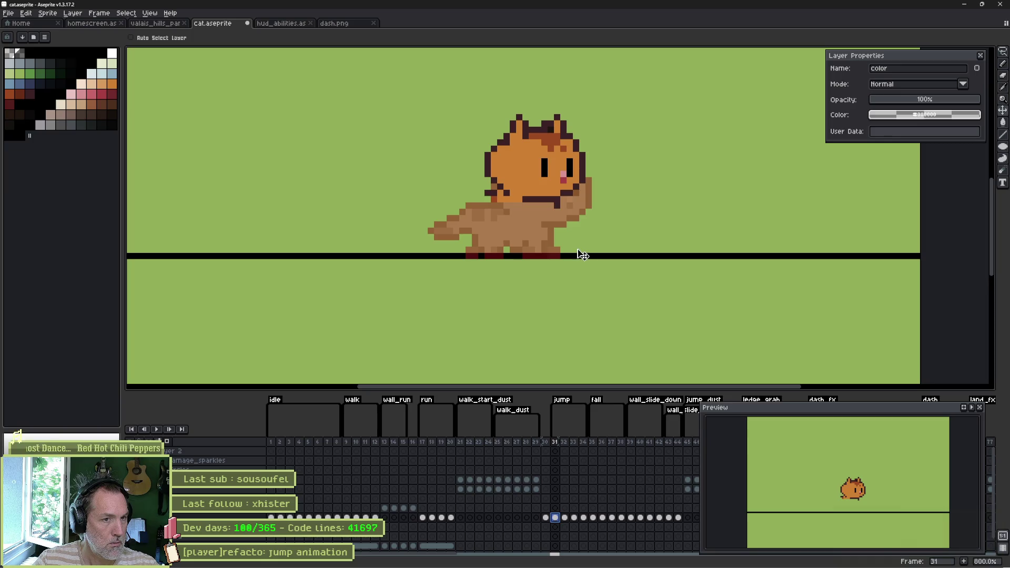
Shift the pasted head one pixel left and compare it against neighbouring frames.
drag(545, 185, 554, 193)
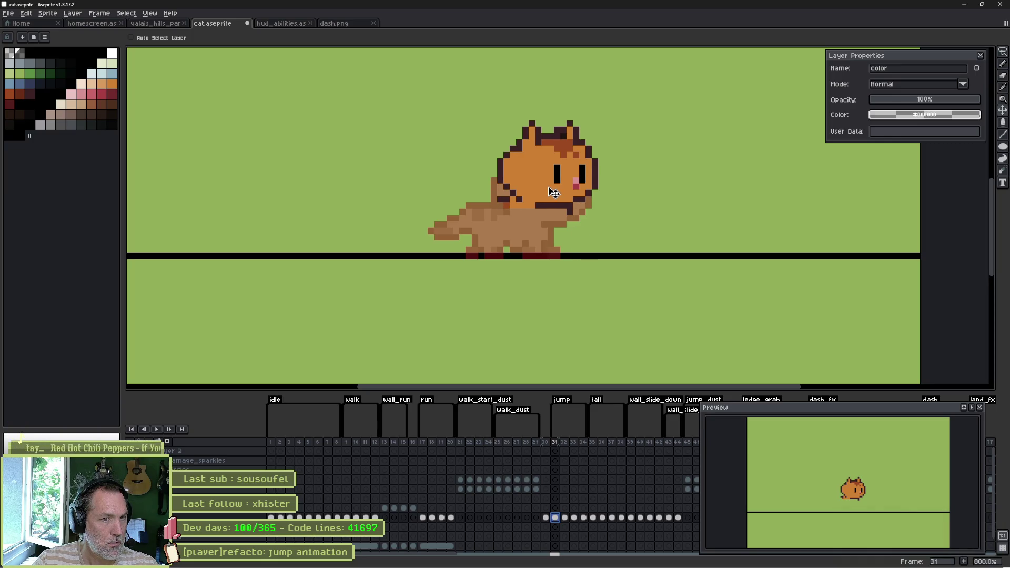
drag(552, 192, 553, 197)
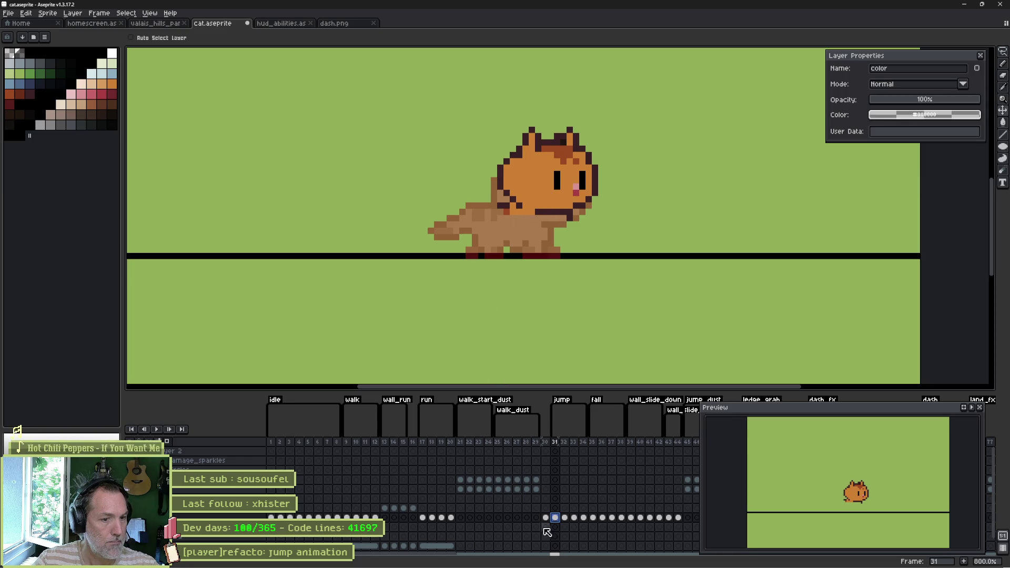
key(Left)
key(Left)
key(Right)
key(Right)
key(Left)
key(Right)
key(Left)
key(Left)
key(Right)
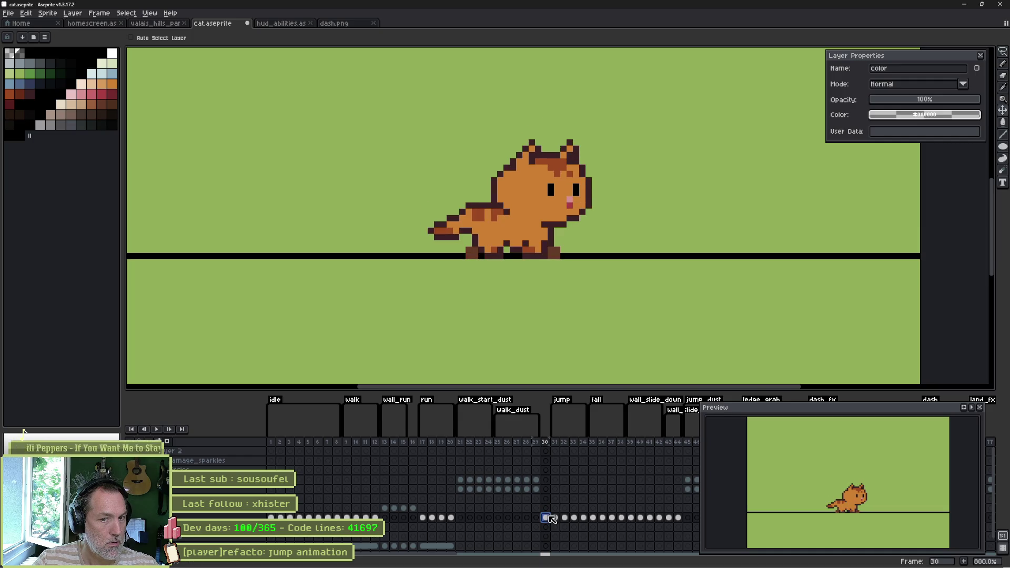
click(556, 519)
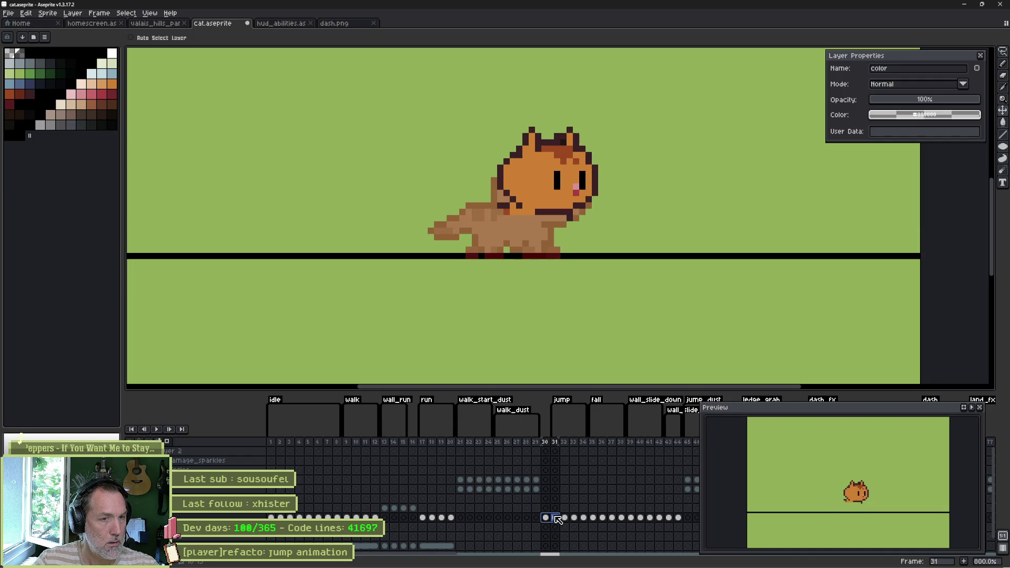
scroll(536, 173, up, 4)
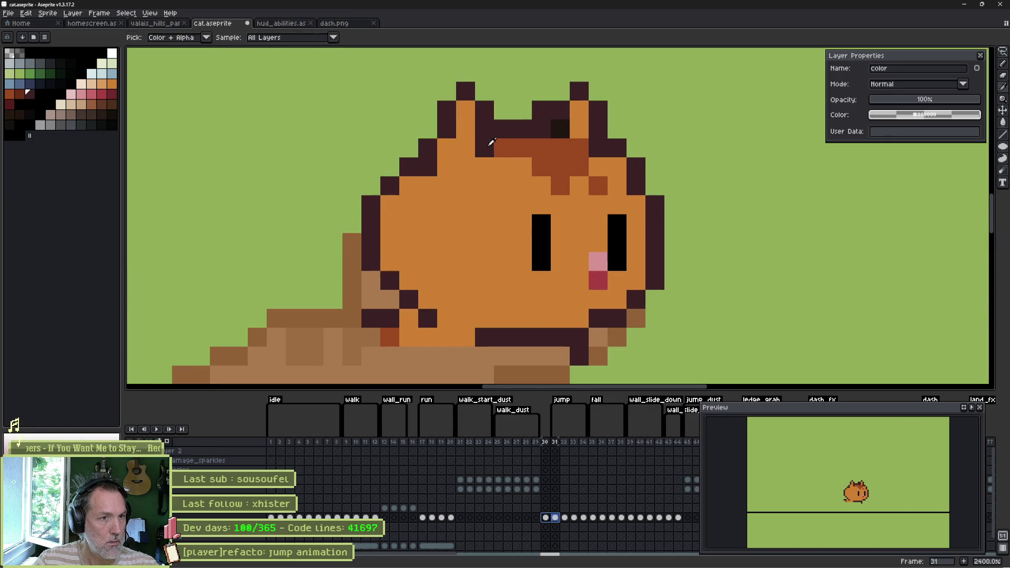
Trim the left ear's tip and outline pixels on frame 31 using a 1px pencil and eraser.
key(b)
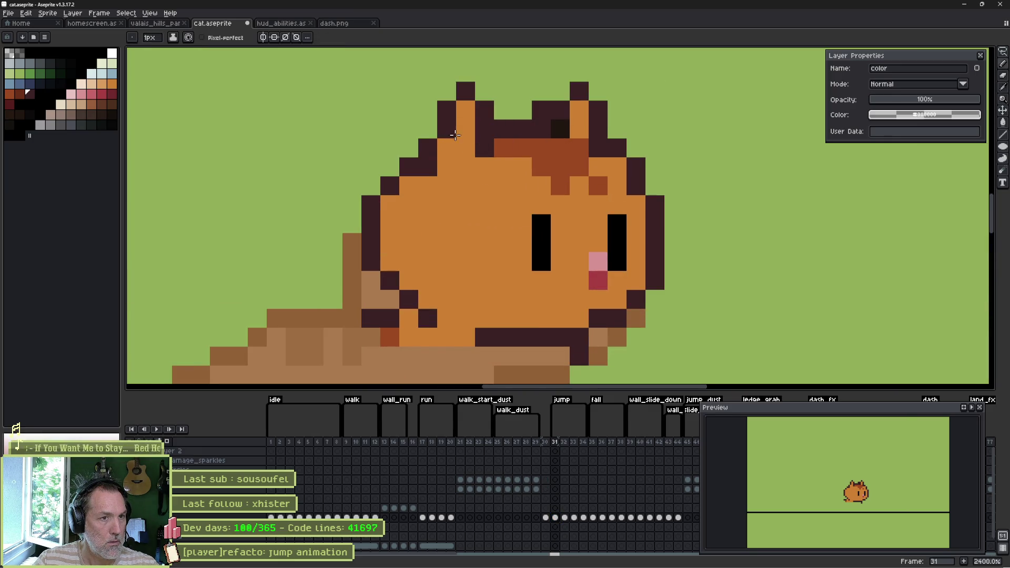
click(428, 110)
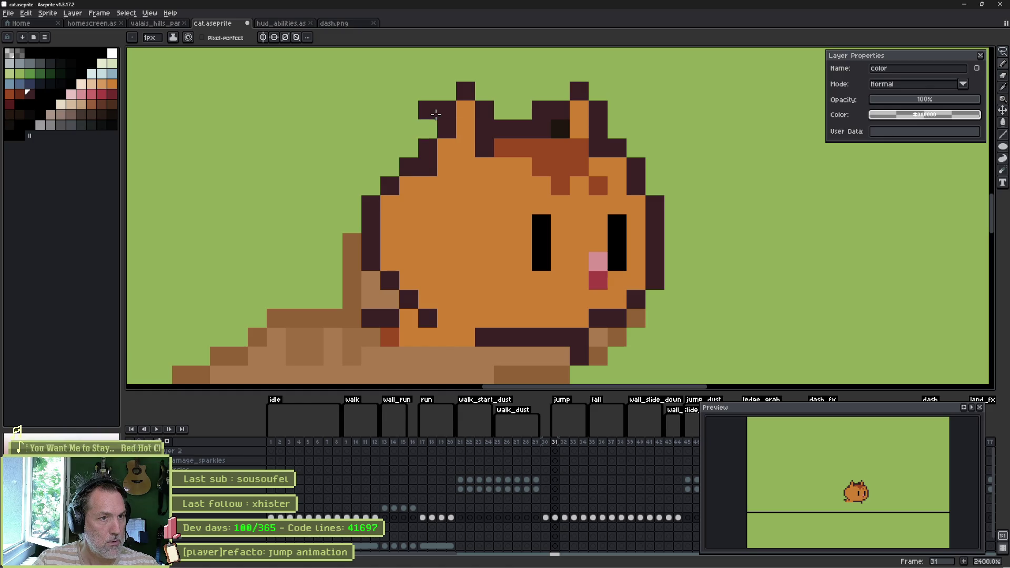
key(ctrl+z)
click(457, 130)
key(e)
click(464, 106)
key(ctrl+z)
key(minus)
key(minus)
key(minus)
drag(461, 113, 474, 91)
click(540, 105)
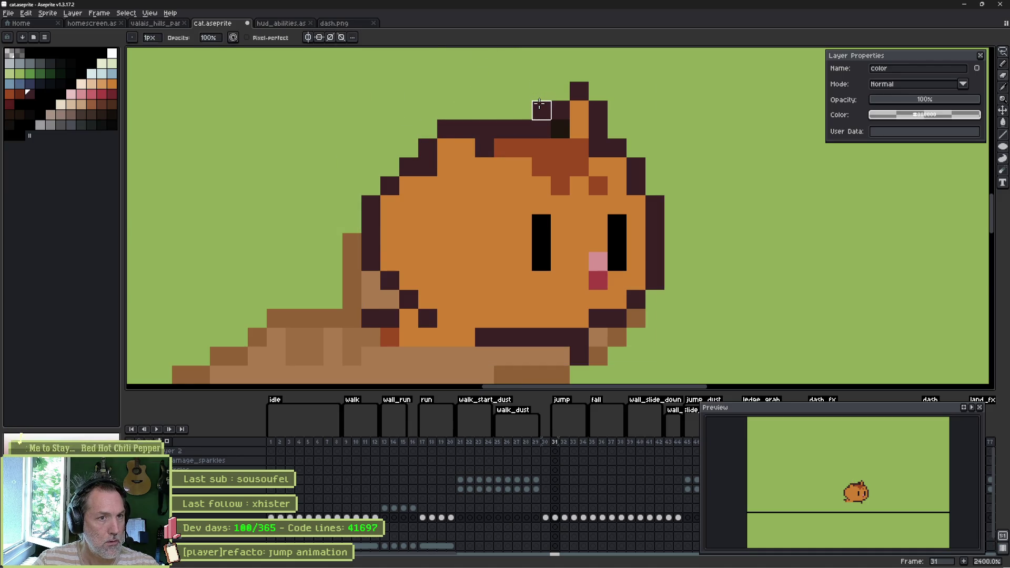
key(ctrl+z)
click(579, 91)
Reshape the right ear's top row and add dark outline pixels along both ears.
key(b)
click(579, 110)
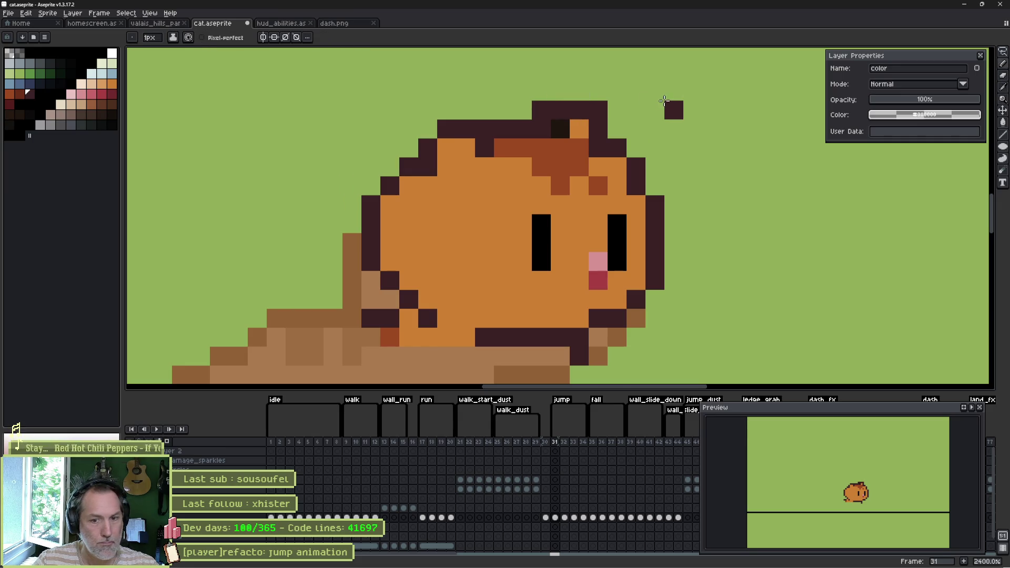
key(e)
mouse_move(550, 112)
mouse_down()
mouse_move(654, 106)
mouse_move(632, 135)
mouse_move(614, 128)
mouse_up()
key(b)
key(e)
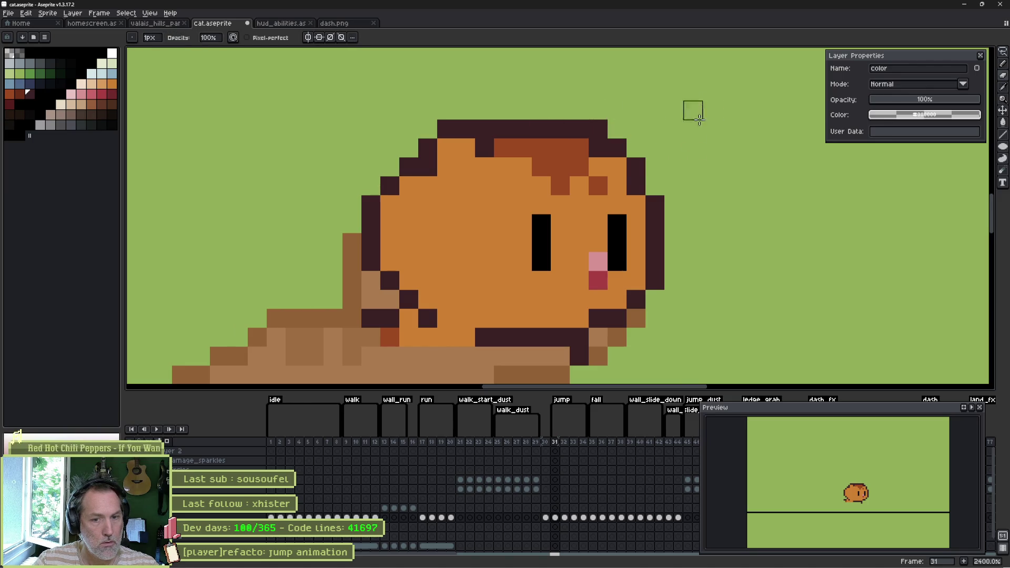
key(b)
click(485, 167)
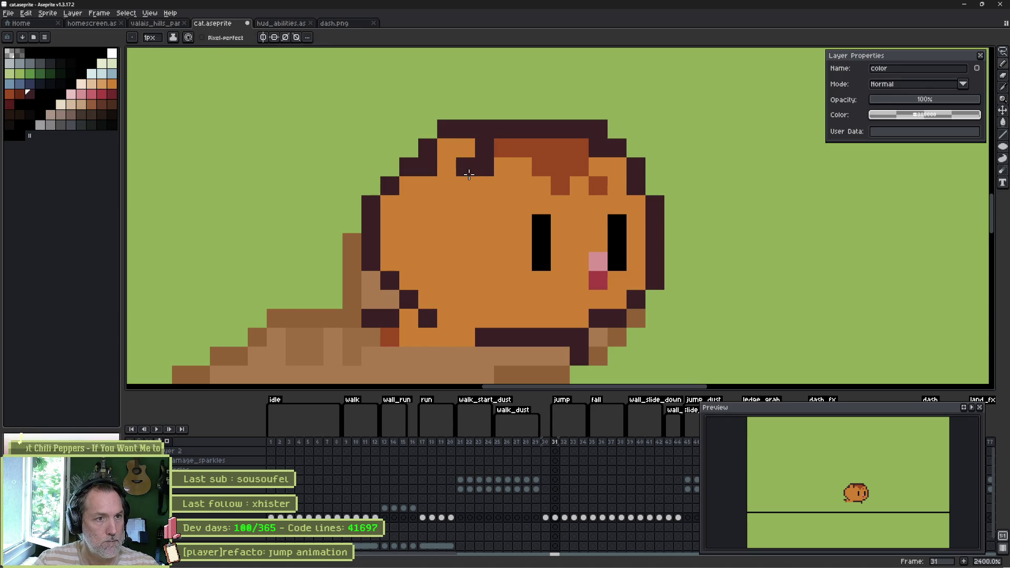
drag(465, 185, 452, 167)
click(611, 186)
Compare frame 31 with its neighbours, then move on to frame 32.
key(Left)
key(Right)
key(Right)
key(Left)
key(Right)
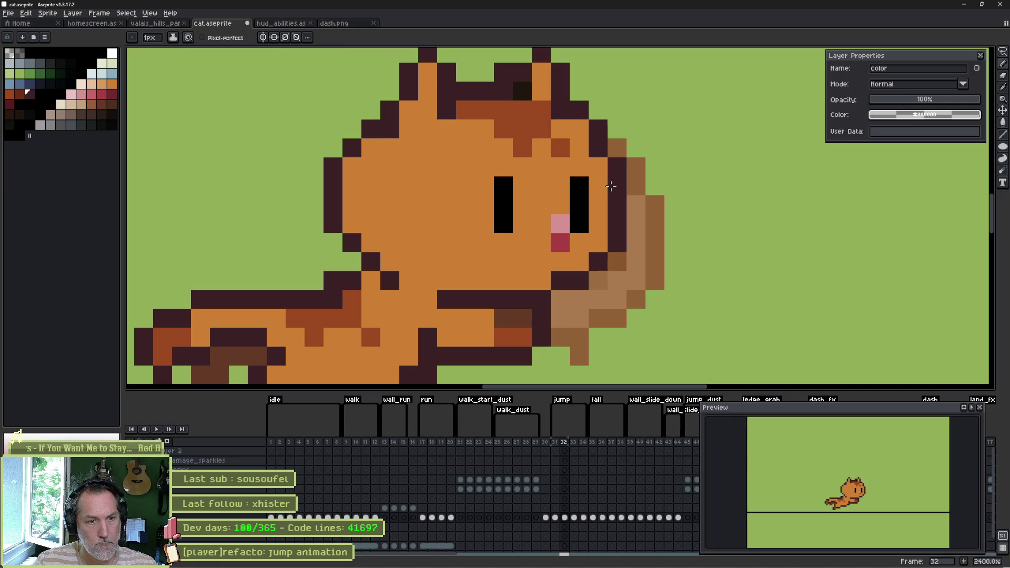
Erase the remaining ear tips so the cat's head becomes smooth and rounded.
drag(440, 142, 454, 214)
right_click(445, 167)
click(451, 147)
click(555, 147)
key(e)
click(555, 129)
click(441, 129)
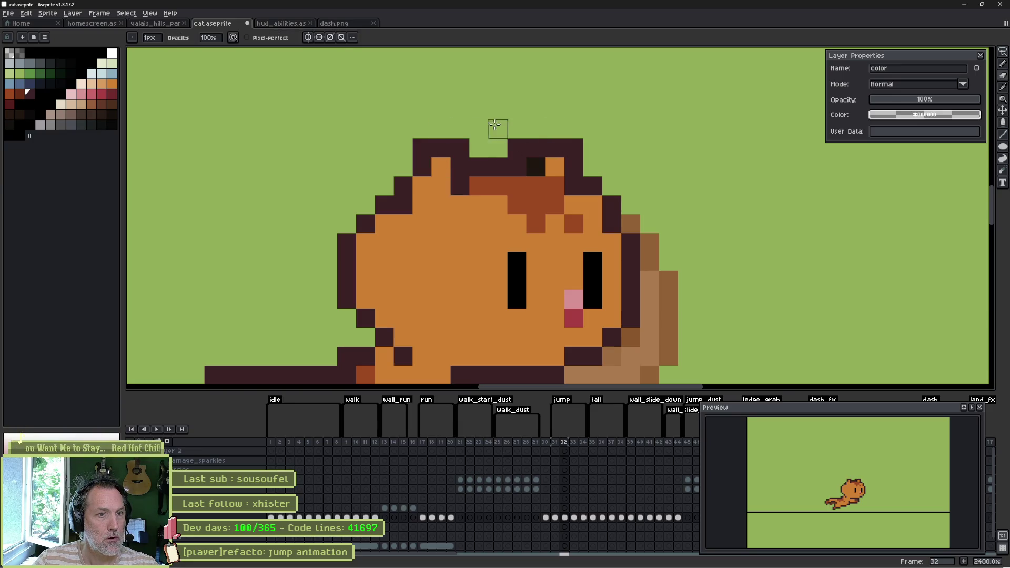
Flip through jump frames 30–33 and pan out to show the whole cat.
key(comma)
key(period)
key(period)
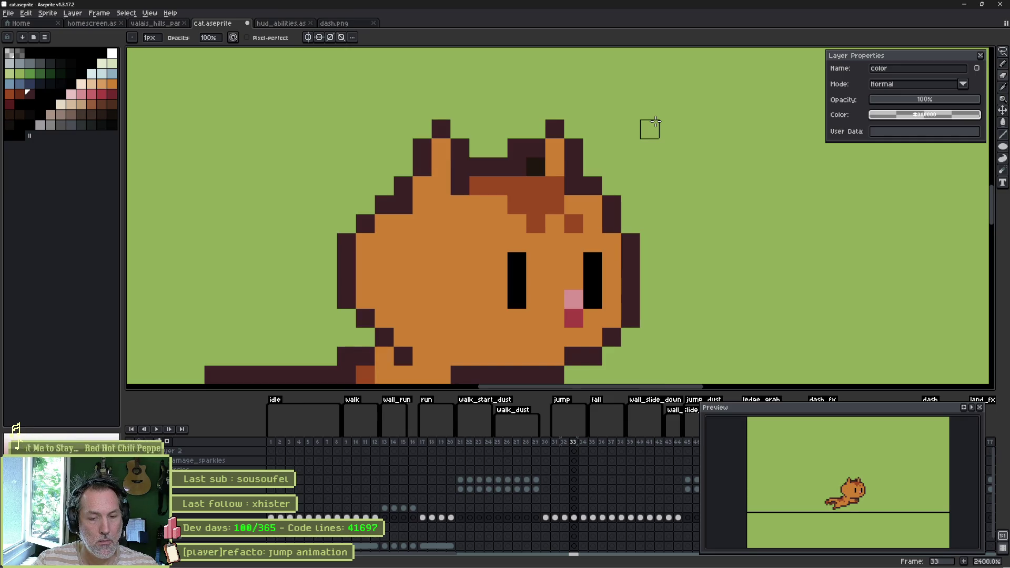
key(comma)
key(comma)
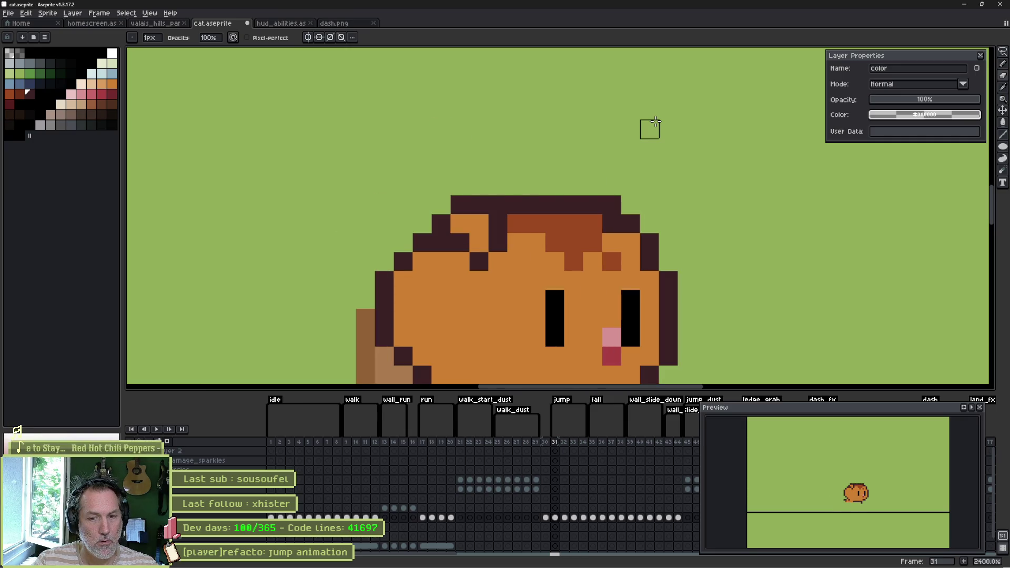
key(comma)
key(period)
key(period)
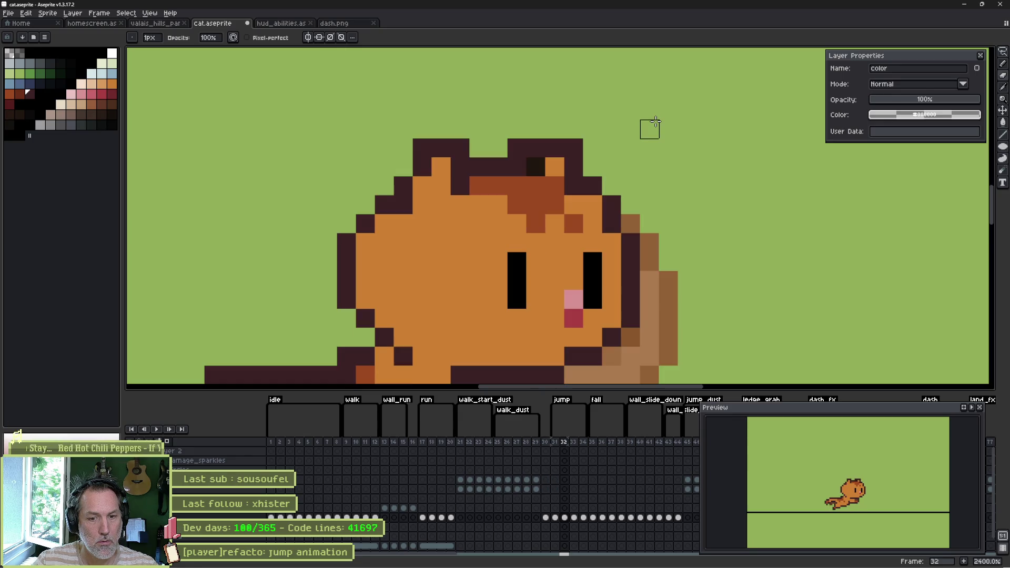
key(period)
key(comma)
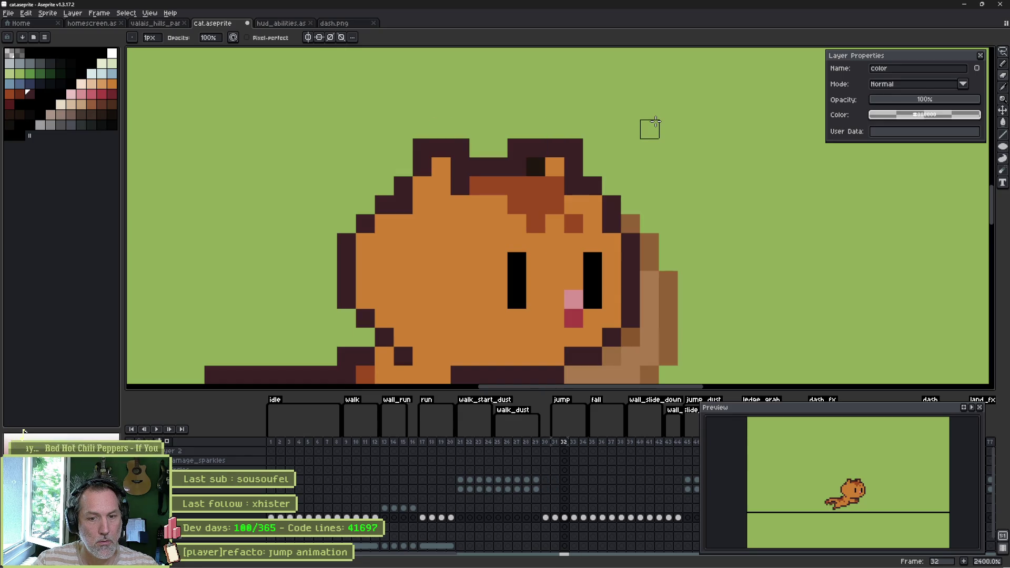
drag(556, 257, 616, 165)
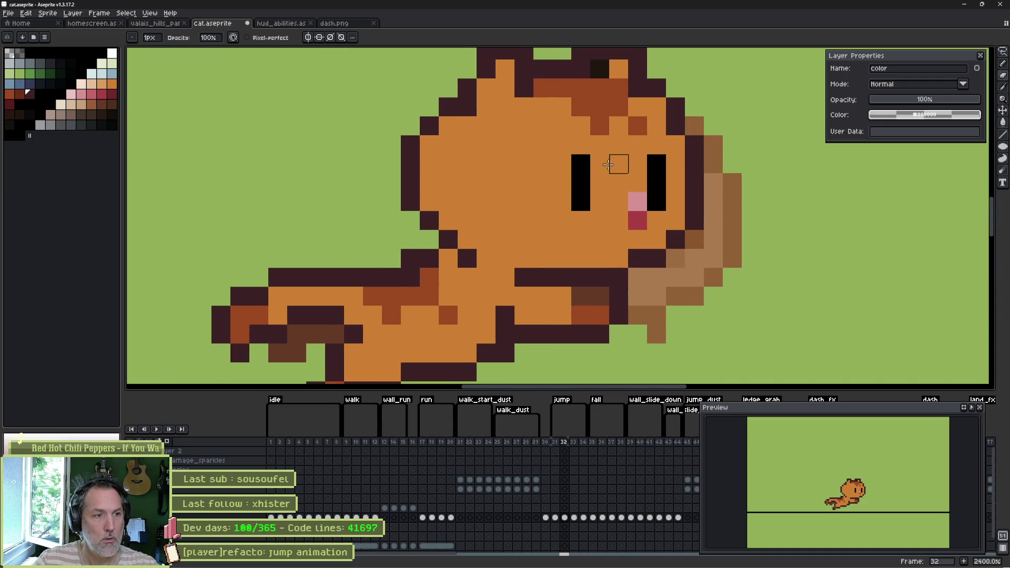
scroll(616, 165, down, 1)
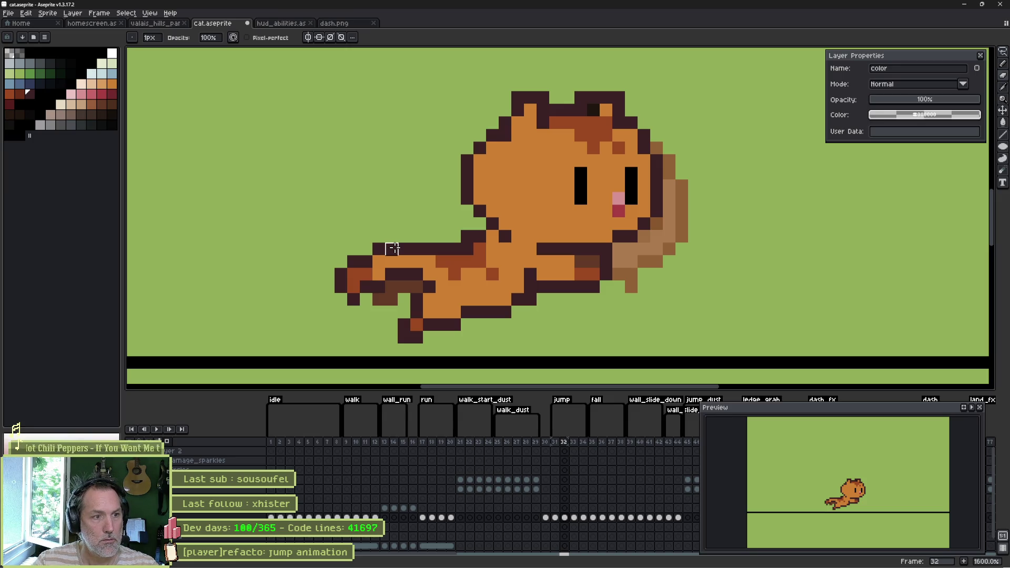
Recolour tail outline pixels with orange and dark red, checking frames 31–33.
key(e)
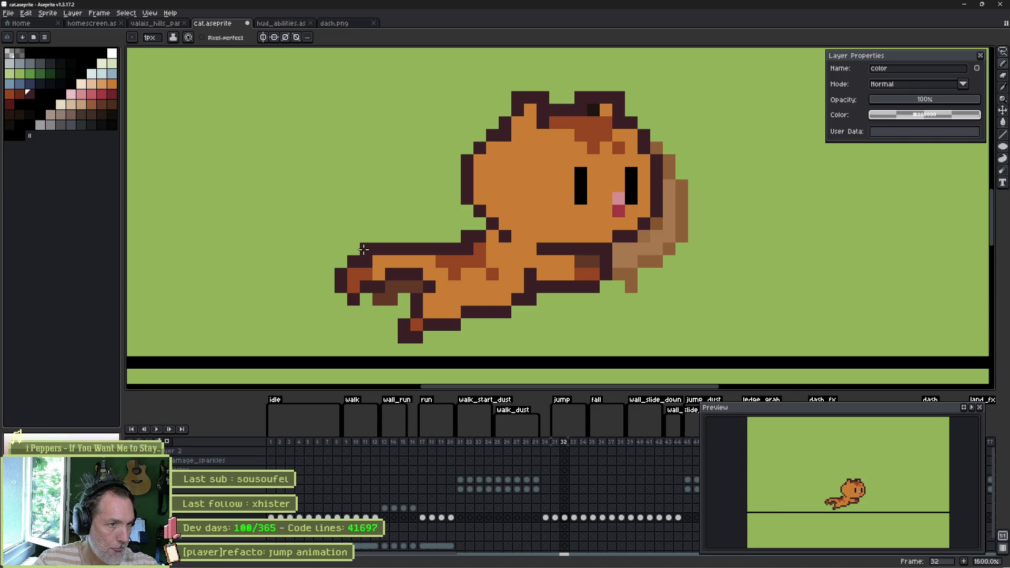
click(368, 262)
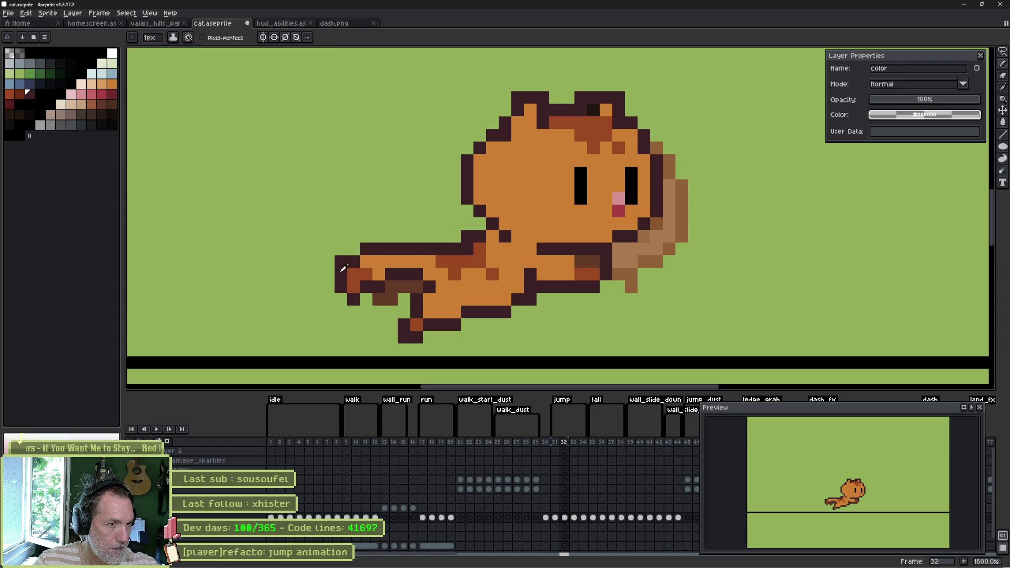
click(352, 288)
key(b)
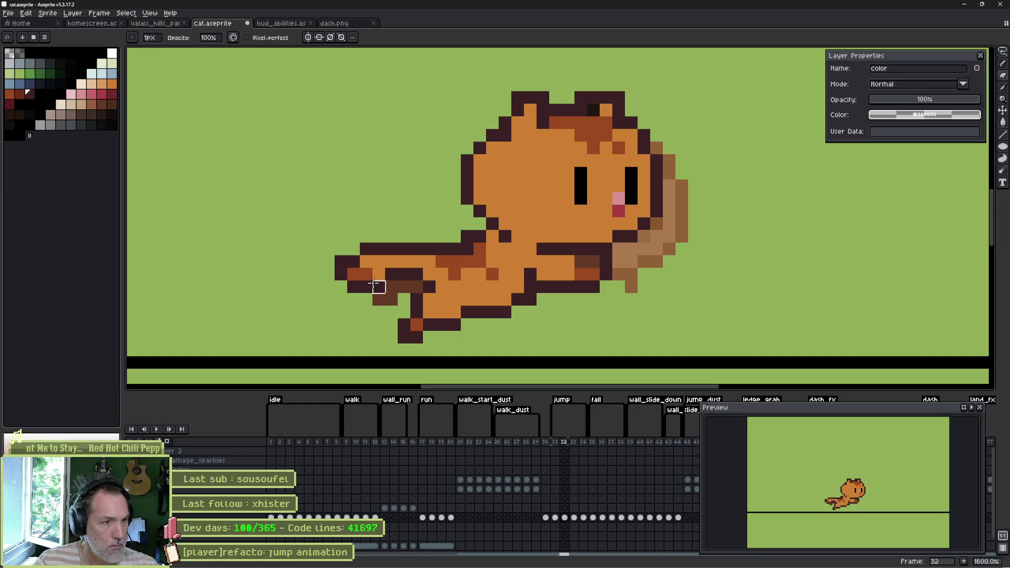
key(e)
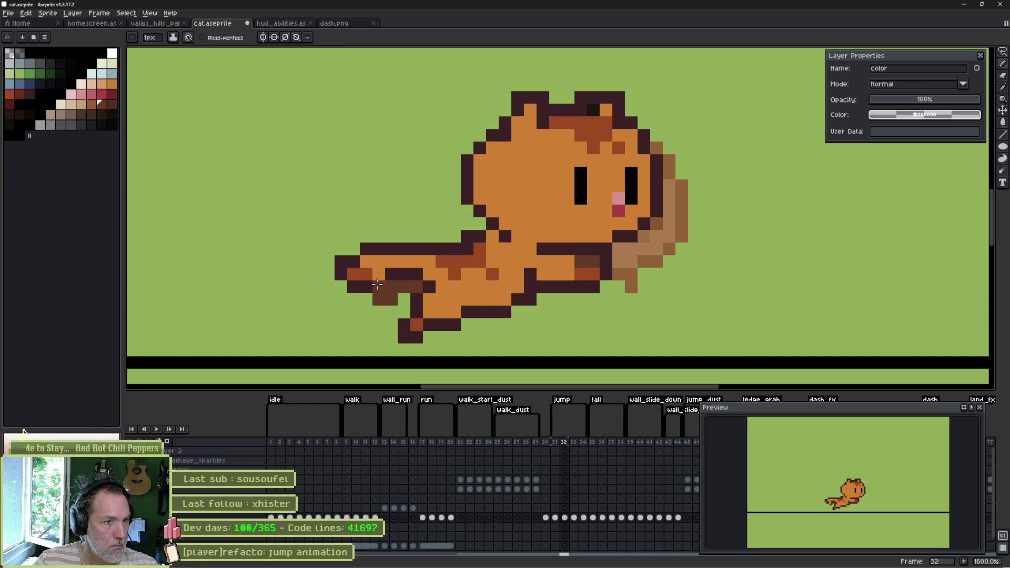
alt+click(360, 274)
key(comma)
key(period)
key(period)
key(comma)
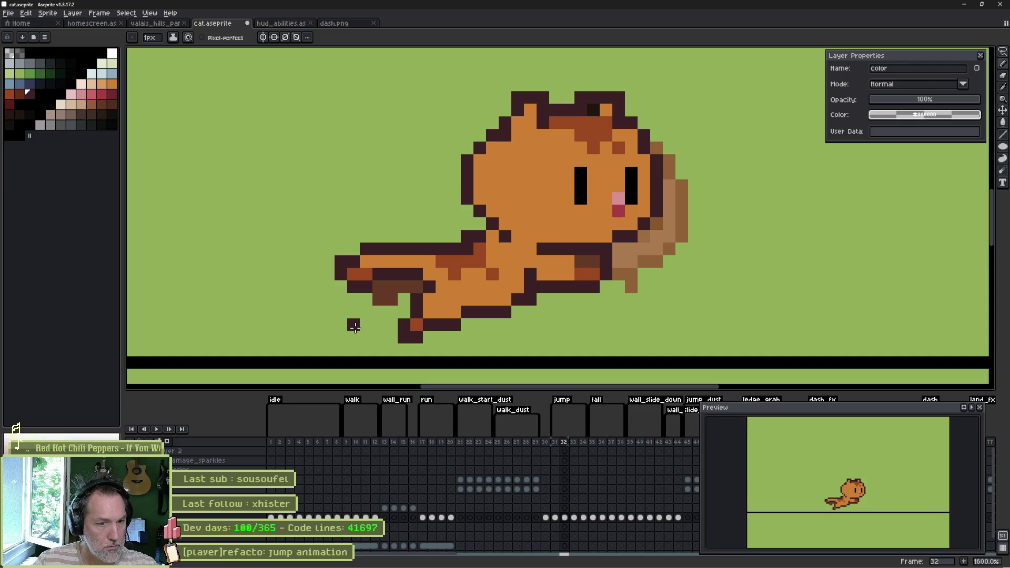
key(period)
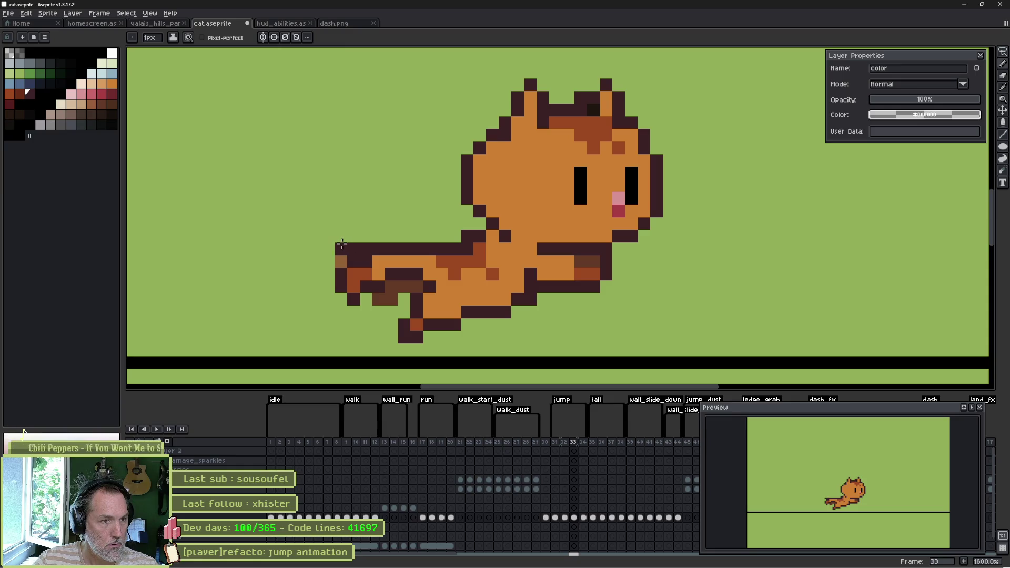
Erase the dark tail-tip pixels, repaint the tail orange-red, and remove a stray pixel.
key(e)
mouse_move(340, 267)
mouse_down()
mouse_move(350, 289)
mouse_move(343, 282)
mouse_move(373, 286)
mouse_up()
key(b)
click(379, 287)
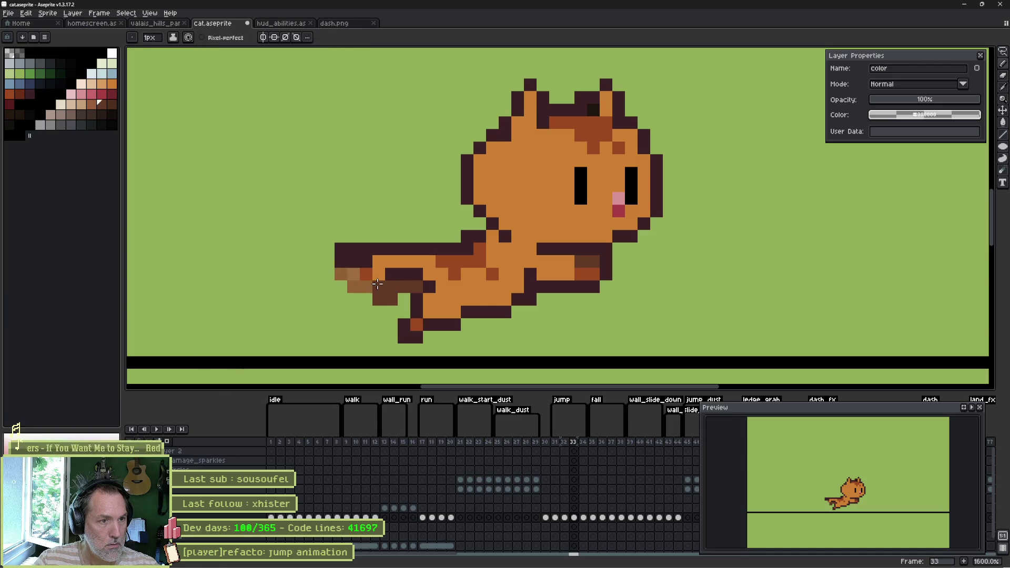
click(364, 274)
alt+click(449, 254)
drag(366, 261, 351, 262)
alt+click(366, 274)
click(354, 275)
key(e)
click(341, 249)
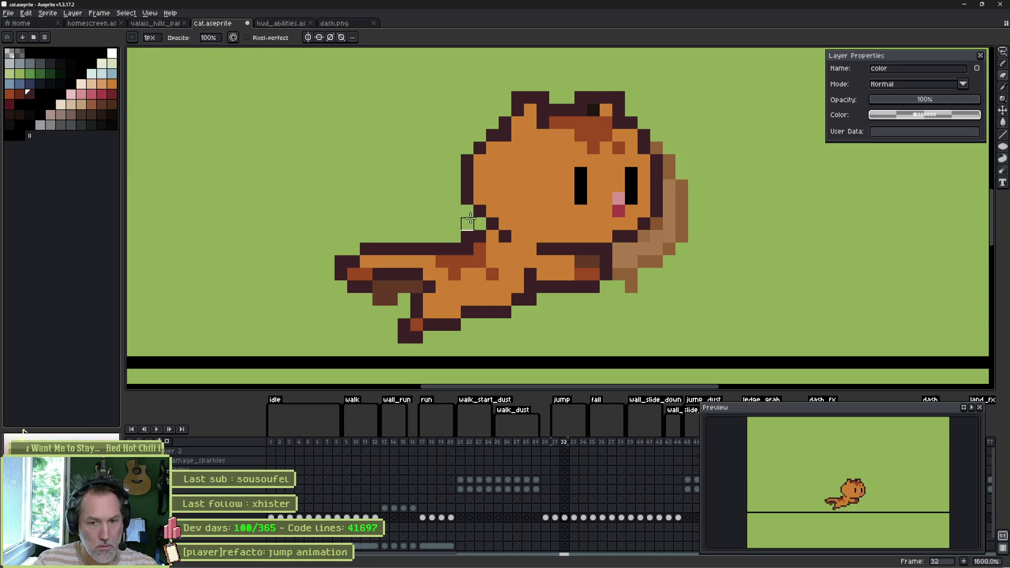
Step through frames 30–35 to review the jump, ending on frame 31.
key(Right)
key(Left)
key(Left)
key(Left)
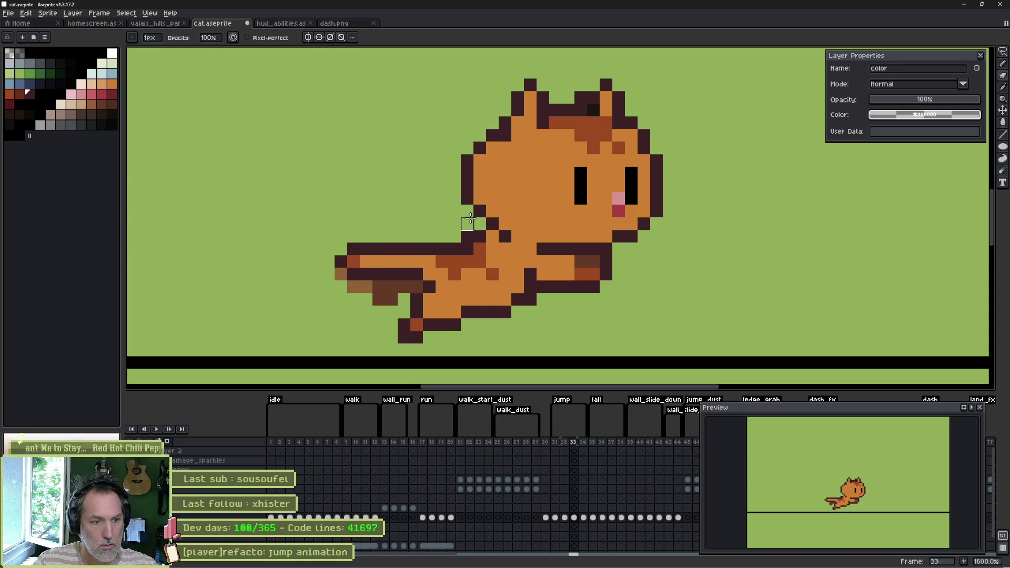
key(Right)
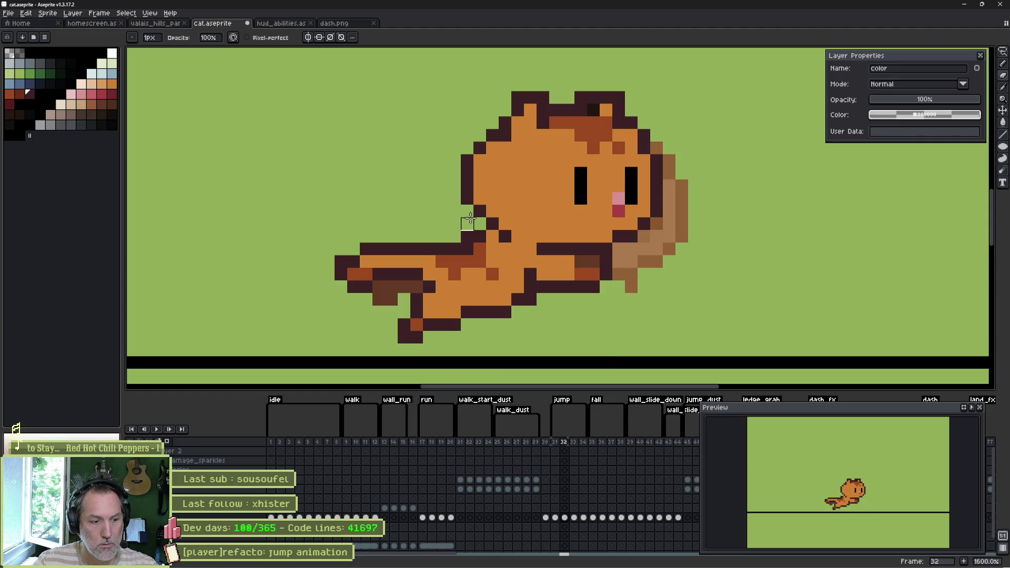
key(Left)
key(Left)
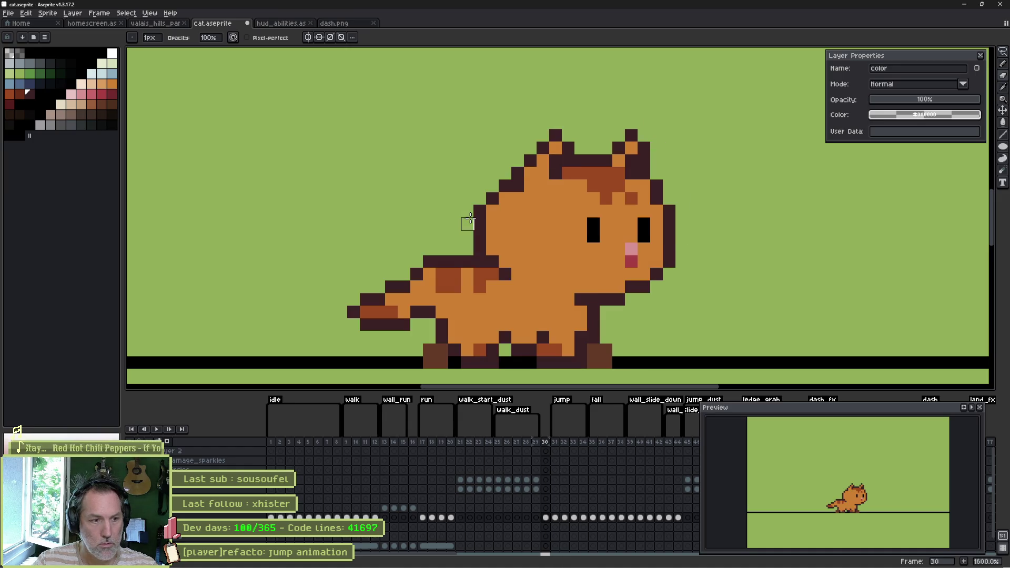
key(Right)
key(Right)
key(Right)
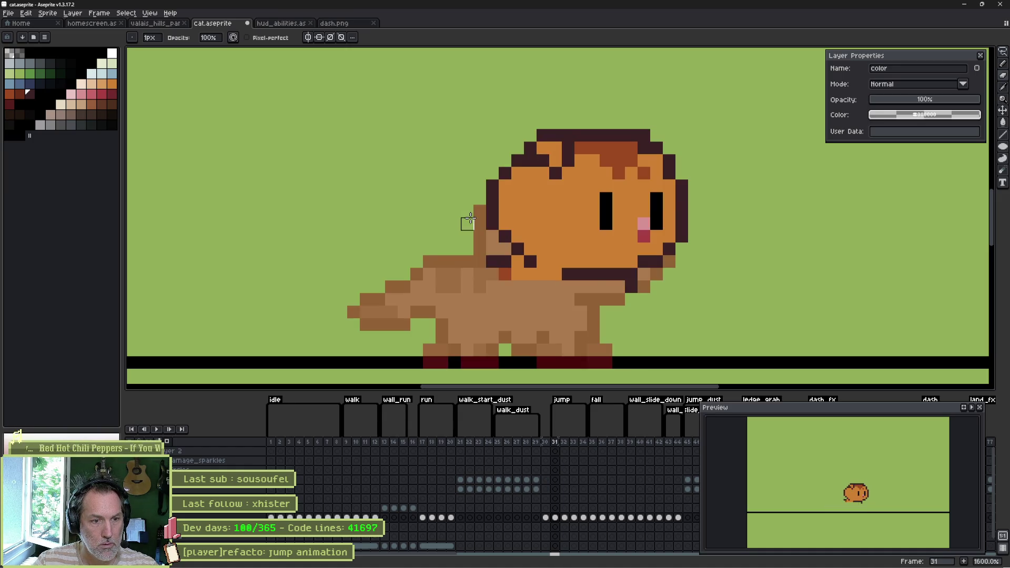
key(Left)
key(Left)
key(Left)
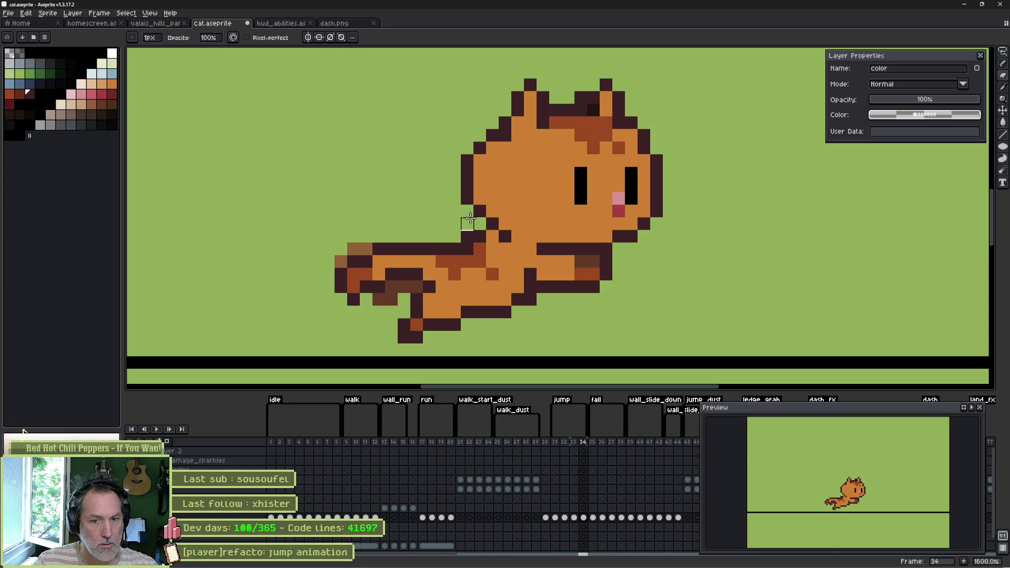
key(Right)
key(Right)
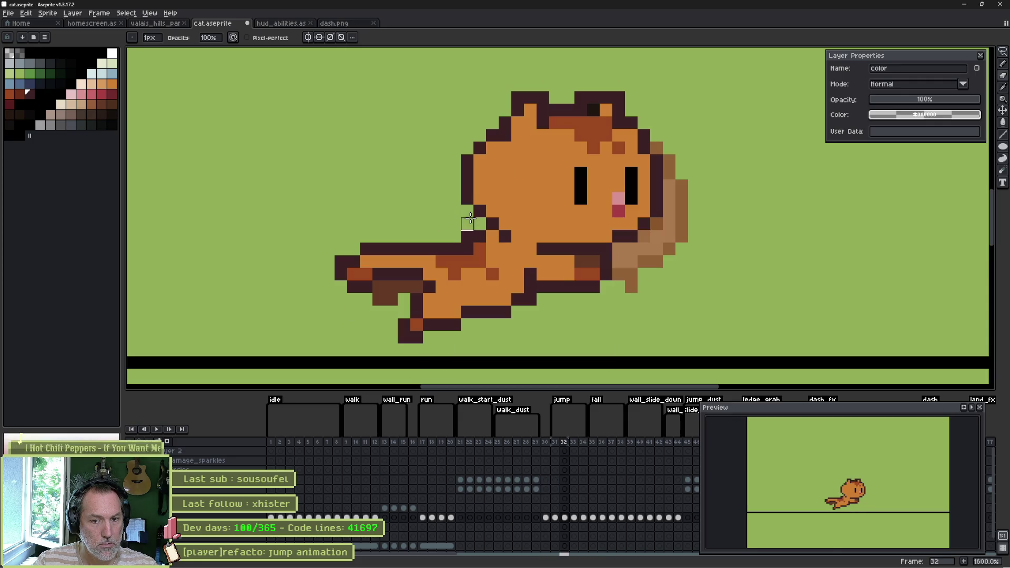
key(Left)
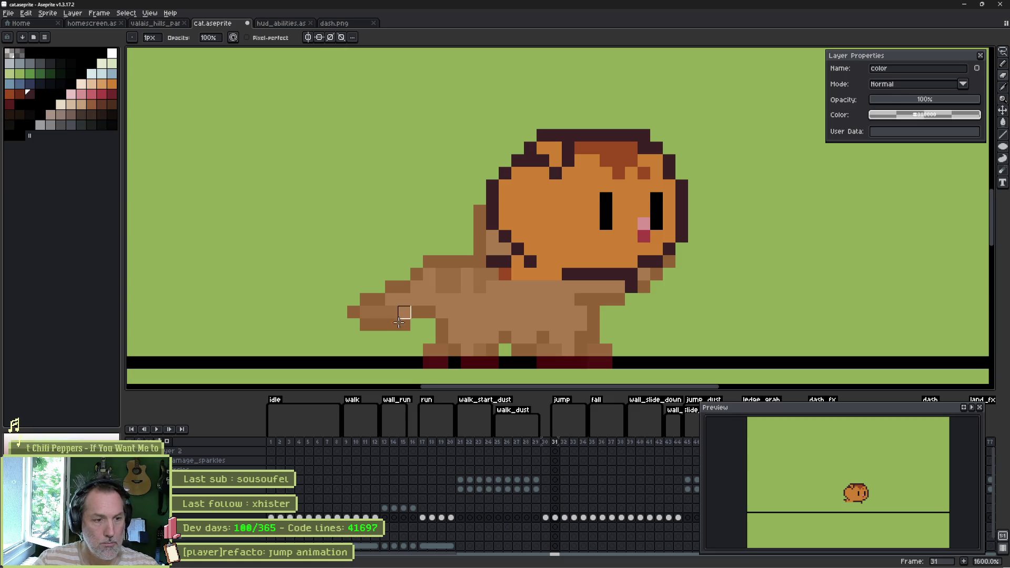
Step through jump frames 32 to 35 to review the leaping poses.
click(567, 519)
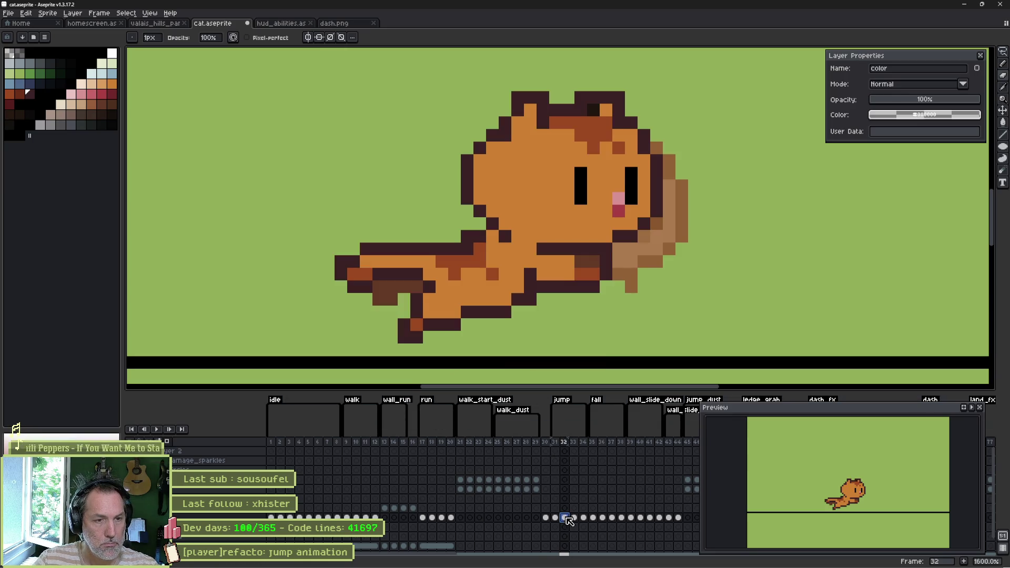
click(575, 519)
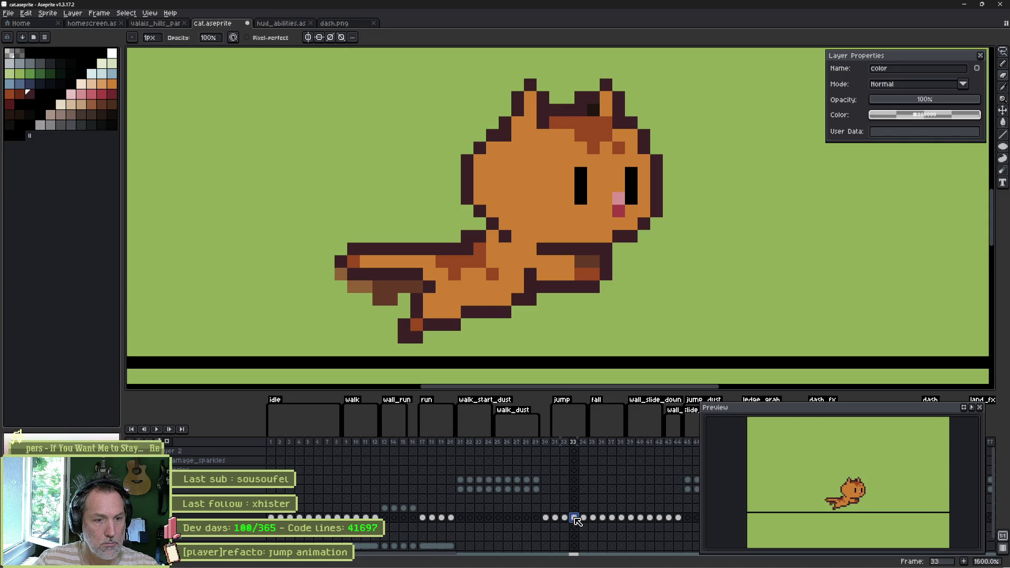
click(583, 519)
click(592, 519)
click(583, 519)
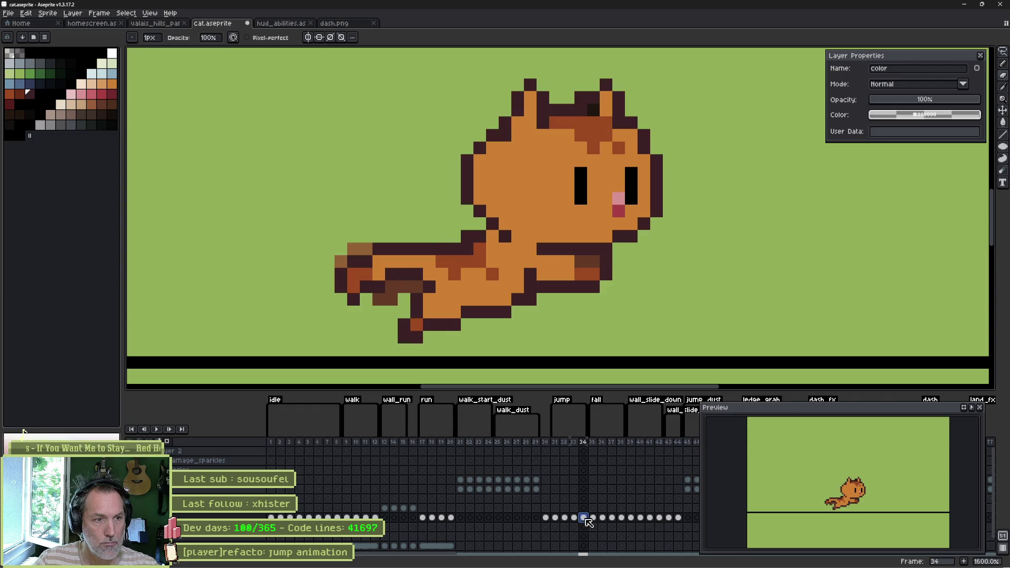
click(592, 518)
click(583, 519)
click(593, 519)
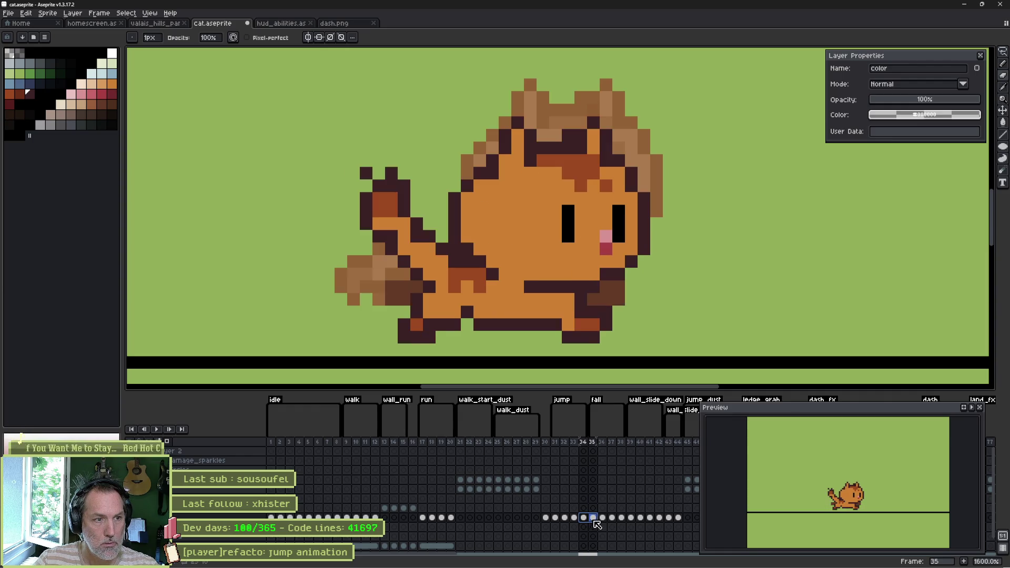
Select jump frames 31–34 as a range, then return to frame 30 and reframe the cat.
mouse_move(583, 521)
mouse_down()
mouse_move(541, 523)
mouse_move(573, 523)
mouse_move(555, 522)
mouse_up()
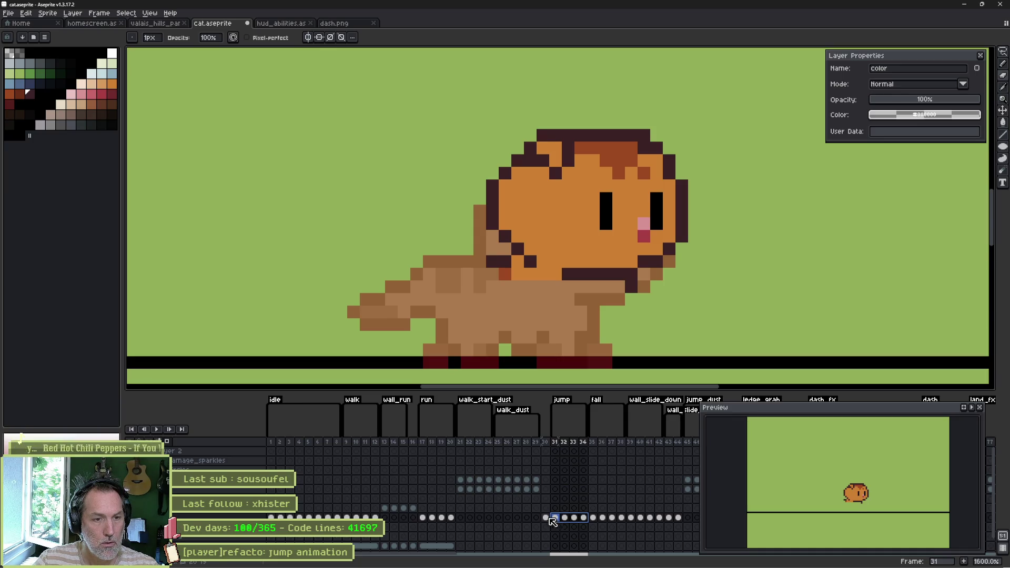
click(547, 520)
drag(553, 326, 544, 293)
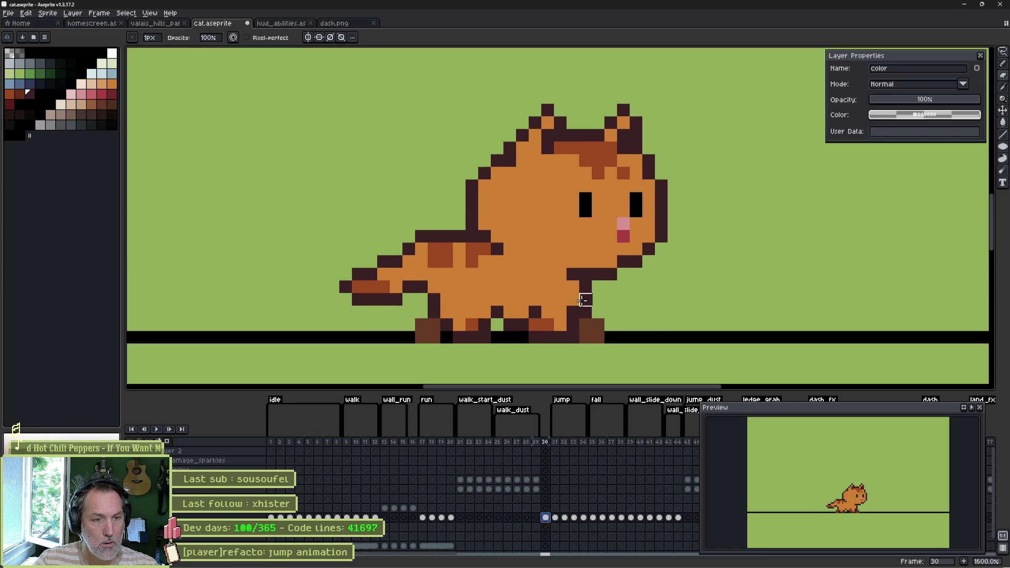
Lasso the orange standing legs on frame 30 and paste them onto frame 31.
key(m)
mouse_move(567, 291)
mouse_down()
mouse_move(529, 359)
mouse_move(402, 322)
mouse_move(573, 282)
mouse_up()
key(Right)
key(ctrl+d)
key(ctrl+v)
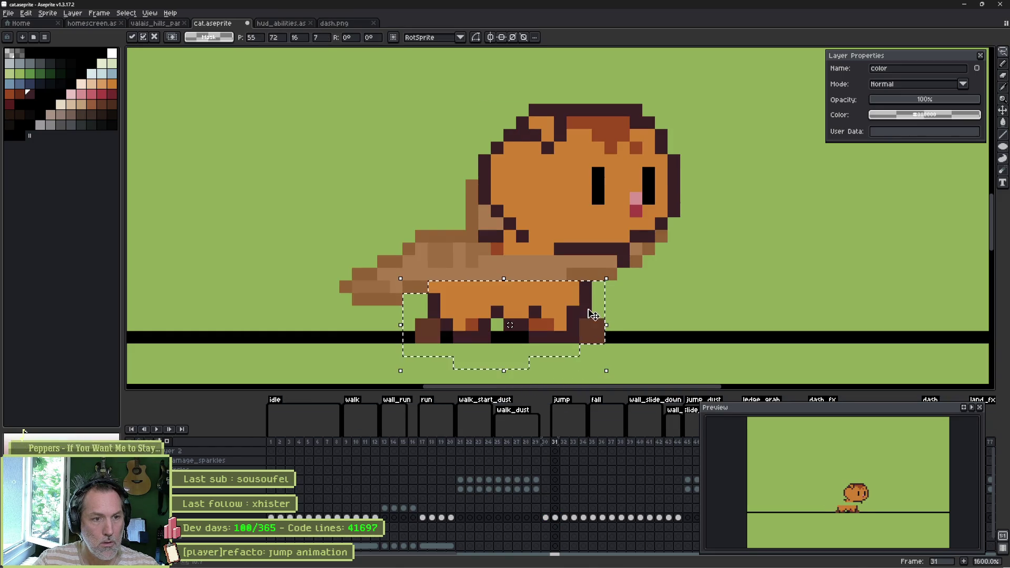
key(Return)
Draw dark outline pixels along the tail join and the tail's top edge on frame 31.
key(b)
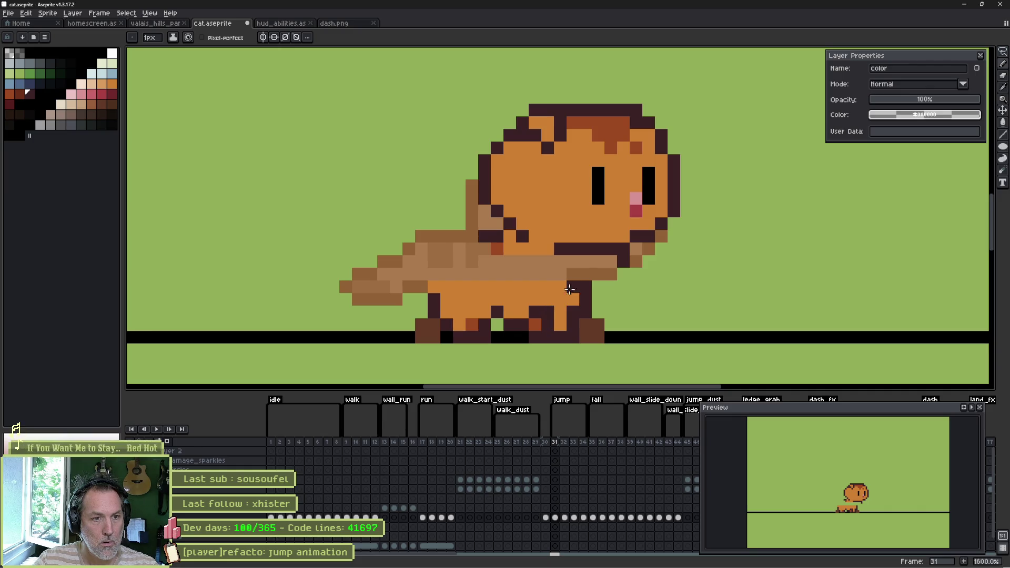
mouse_move(592, 287)
mouse_down()
mouse_move(610, 273)
mouse_move(582, 261)
mouse_up()
alt+click(575, 286)
alt+click(484, 236)
mouse_move(476, 235)
mouse_down()
mouse_move(413, 252)
mouse_move(374, 283)
mouse_move(372, 324)
mouse_move(421, 286)
mouse_move(462, 287)
mouse_move(428, 335)
mouse_up()
key(e)
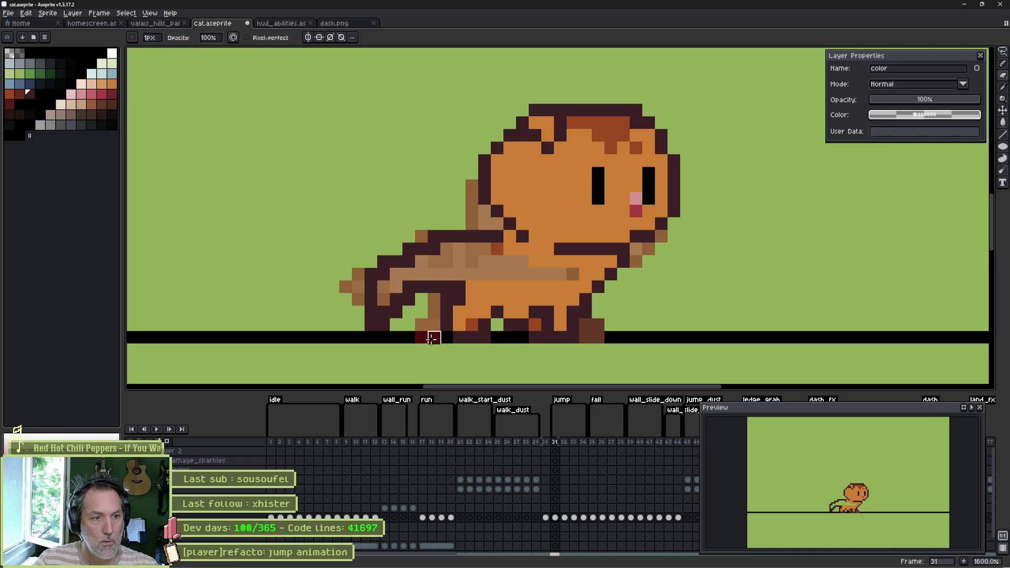
Clear old foot pixels along the ground and repaint the leg with red-brown and dark outline pixels.
click(485, 338)
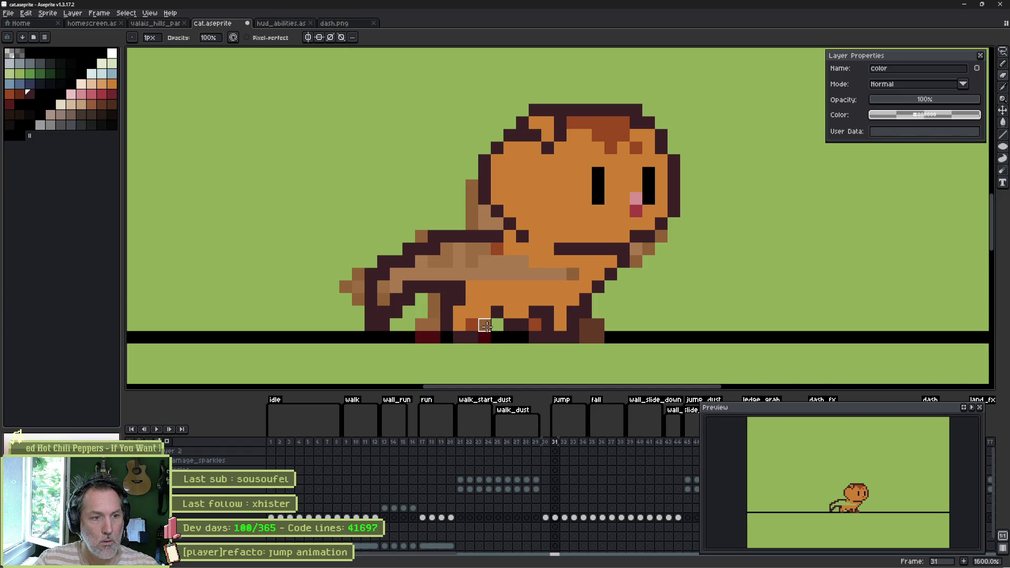
mouse_move(498, 325)
mouse_down()
mouse_move(506, 312)
mouse_move(470, 337)
mouse_up()
drag(536, 337, 576, 333)
alt+click(561, 325)
click(560, 312)
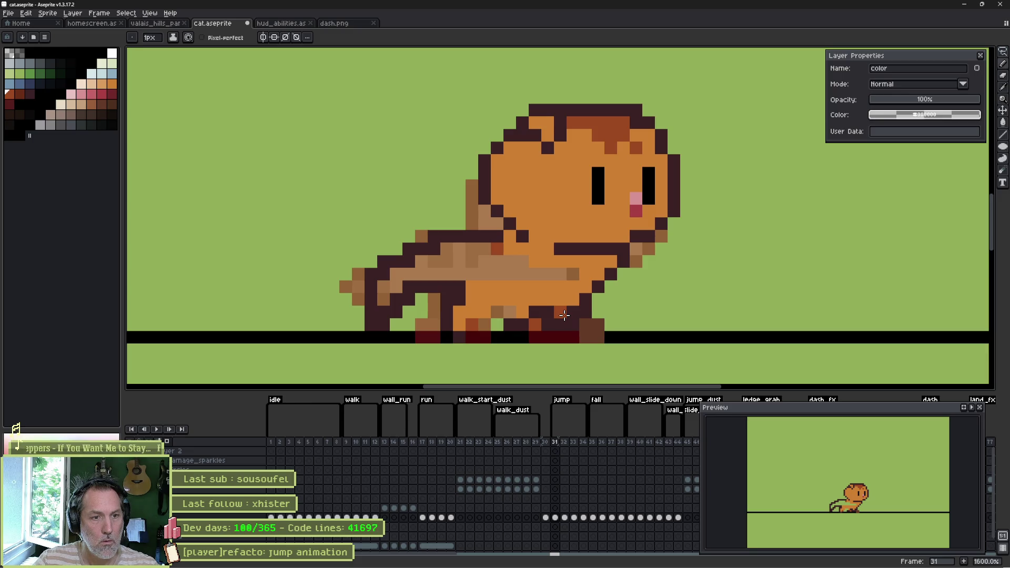
alt+click(559, 299)
click(548, 300)
click(539, 322)
Erase pixels under the front foot and reshape the front foot and leg's dark pixels.
key(e)
drag(599, 337, 584, 337)
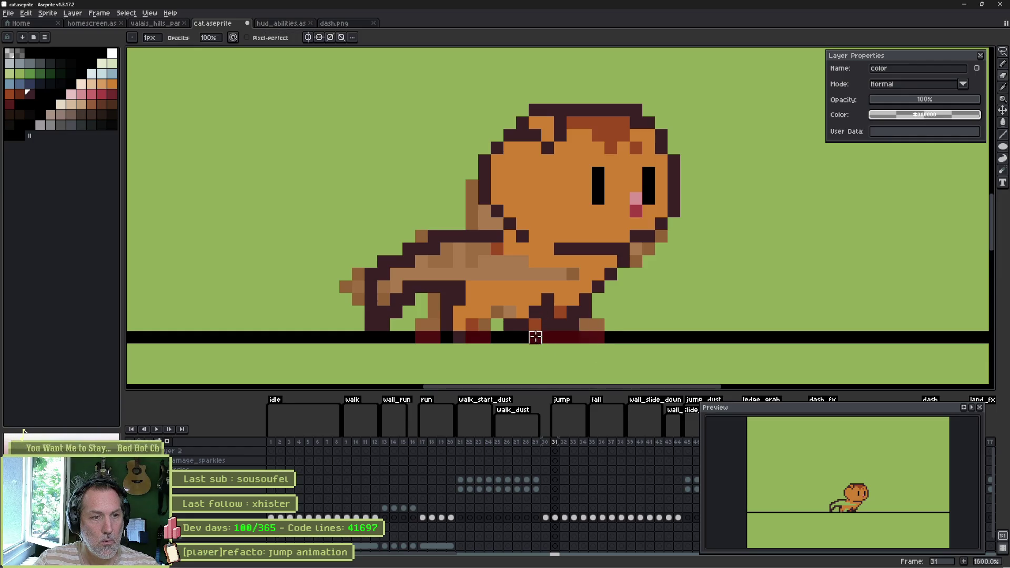
key(b)
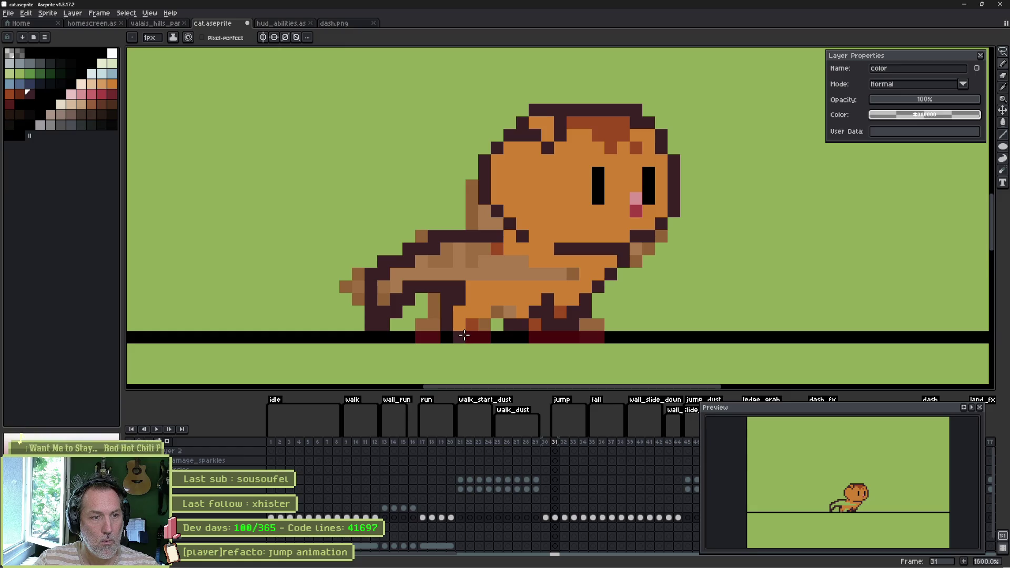
click(497, 325)
key(ctrl+z)
click(484, 324)
click(498, 313)
Paint the tail pixels orange and add red-brown shading to the body and tail.
alt+click(492, 284)
mouse_move(434, 274)
mouse_down()
mouse_move(405, 274)
mouse_move(487, 264)
mouse_move(466, 266)
mouse_move(463, 252)
mouse_up()
alt+click(497, 248)
click(453, 251)
click(497, 262)
click(388, 288)
Repaint the back outline orange, replacing a stray dark back pixel and a leg outline pixel.
key(e)
key(i)
click(417, 271)
key(b)
mouse_move(424, 262)
mouse_down()
mouse_move(389, 270)
mouse_move(392, 261)
mouse_move(363, 276)
mouse_up()
key(e)
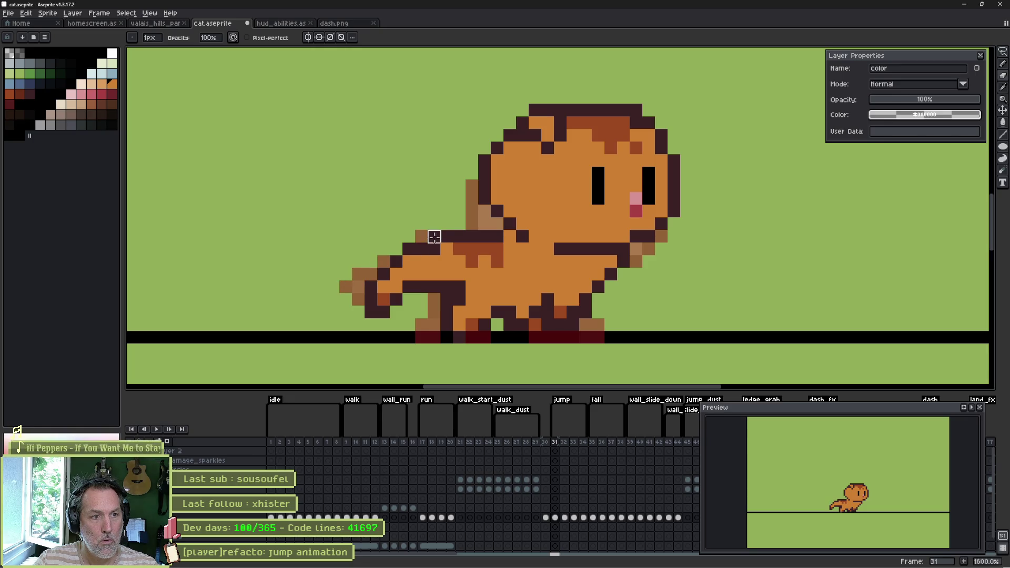
click(434, 250)
key(b)
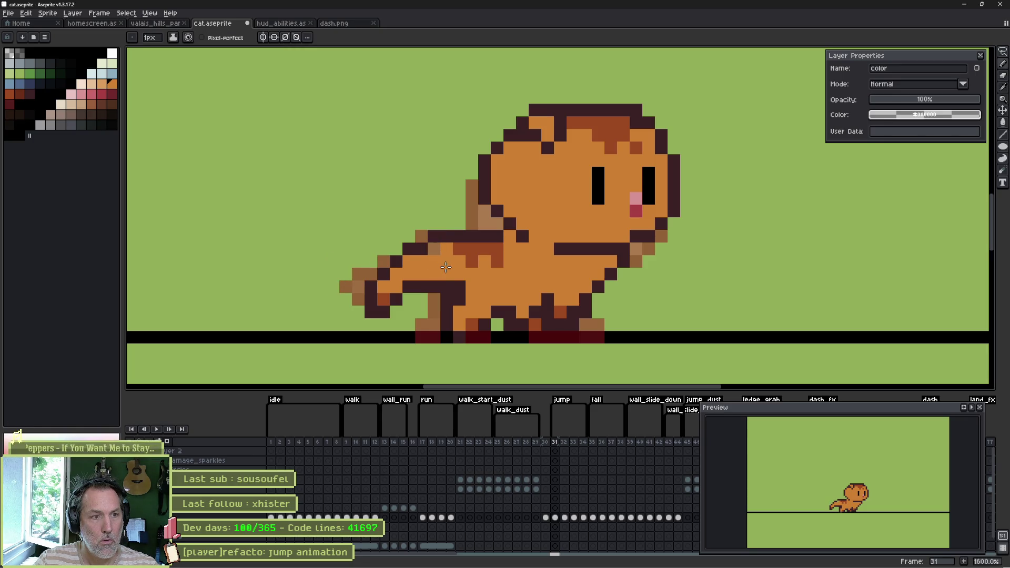
click(434, 250)
click(460, 299)
Compare frame 31 against its neighbouring frames, then paste a copy of the head.
key(Left)
key(Right)
key(Right)
key(Left)
key(Left)
key(Right)
key(Right)
key(Left)
key(Left)
key(Right)
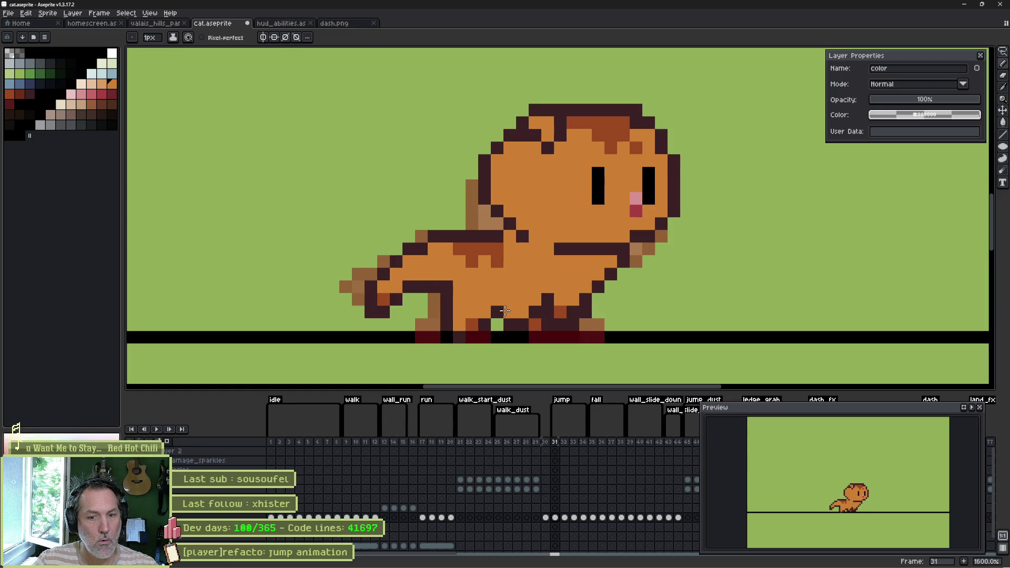
key(ctrl+v)
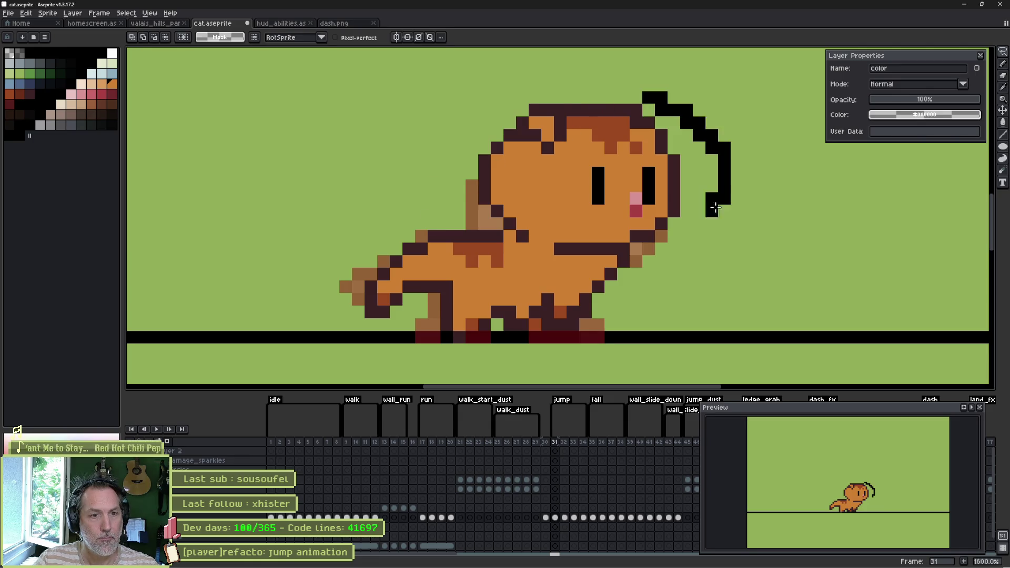
Rotate the pasted head slightly, nudge it up and left, and commit it.
mouse_move(639, 247)
mouse_down()
mouse_move(545, 247)
mouse_move(505, 229)
mouse_move(495, 132)
mouse_move(629, 110)
mouse_up()
key(Up)
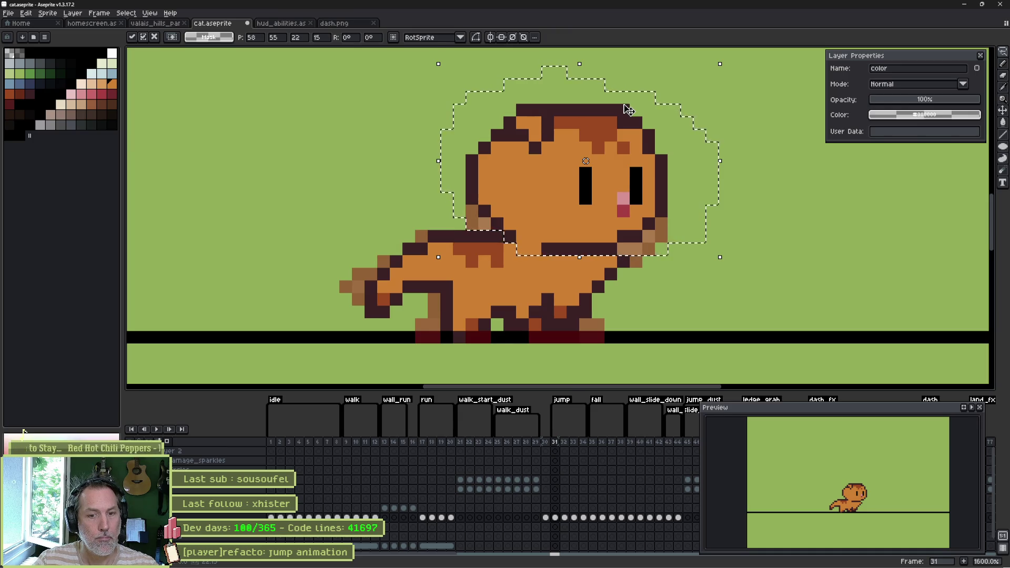
key(Left)
key(Return)
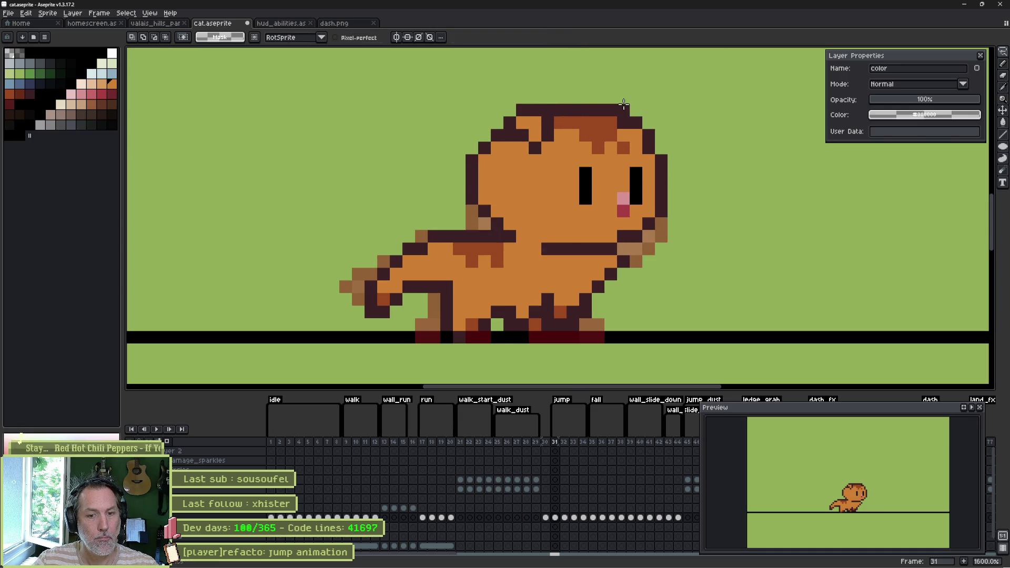
Flip through frames 30–32 to check the motion, ending back on frame 31.
key(comma)
key(period)
key(comma)
key(comma)
key(period)
key(period)
key(period)
key(comma)
key(comma)
key(period)
key(period)
key(comma)
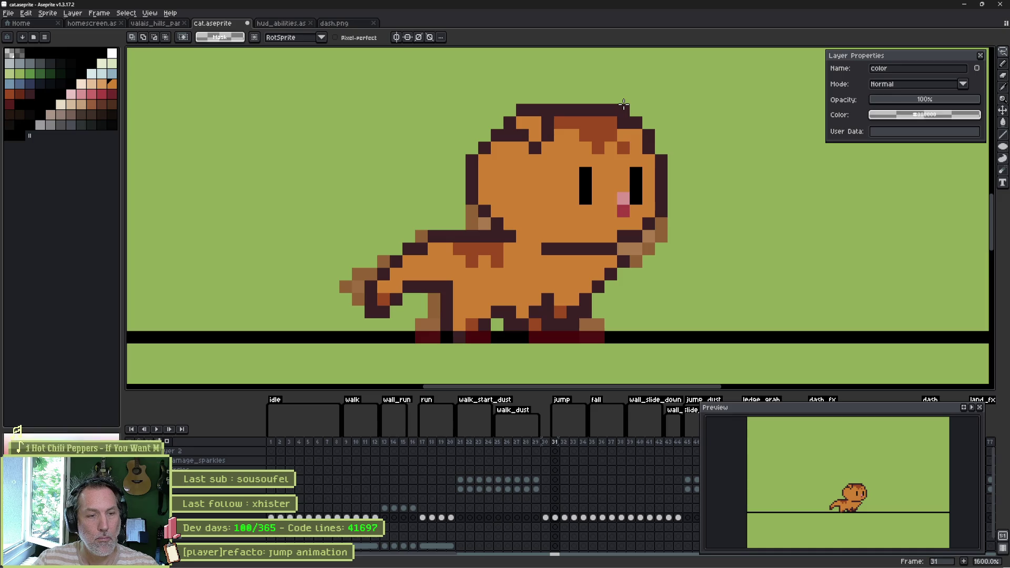
Redraw the front leg's outline on frame 31, then advance to frame 32.
key(b)
alt+click(599, 286)
mouse_move(598, 274)
mouse_down()
mouse_move(599, 257)
mouse_move(611, 275)
mouse_up()
alt+click(630, 262)
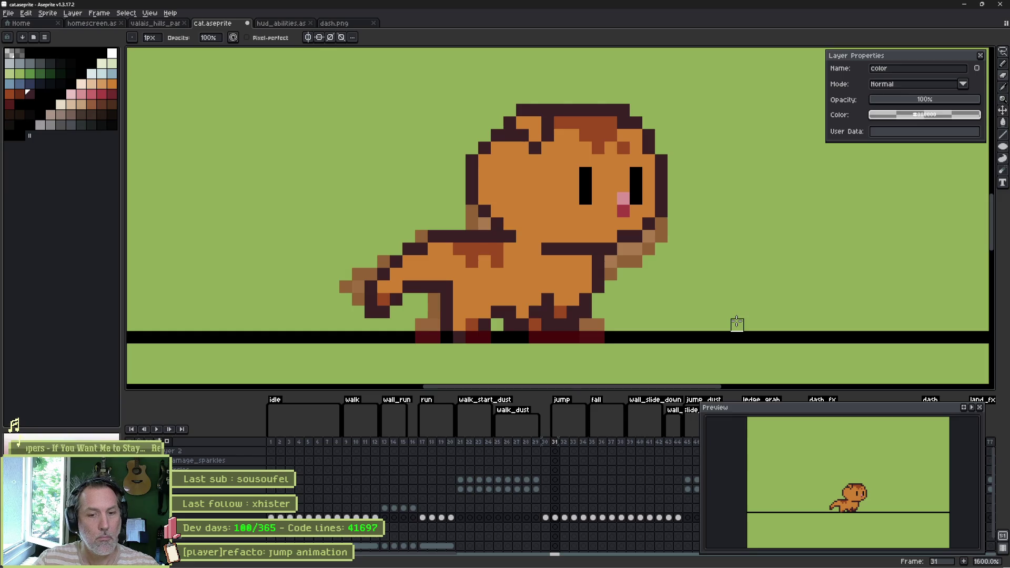
key(Right)
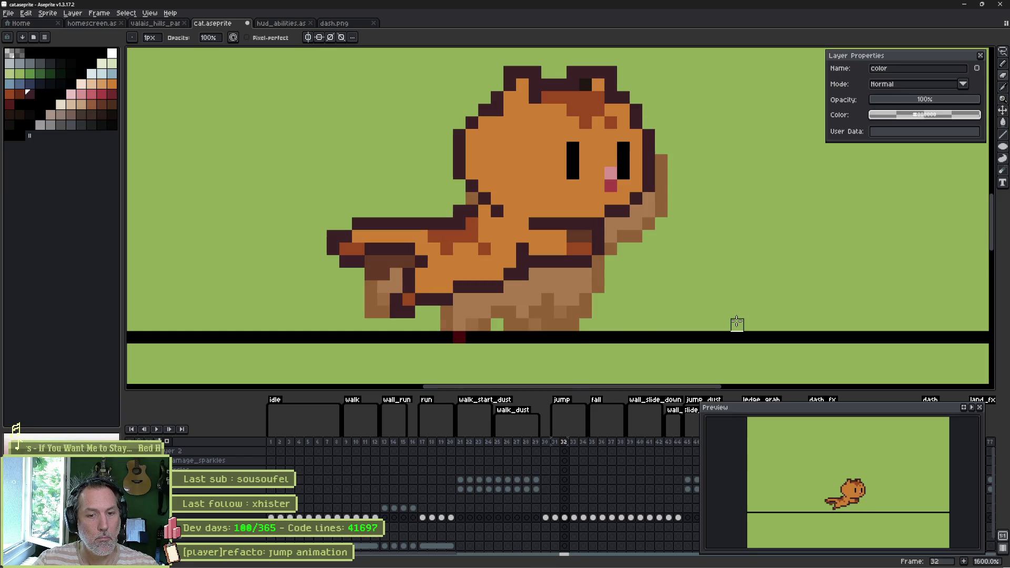
Lasso the cat's tail on frame 31 to angle it lower, then deselect.
key(Left)
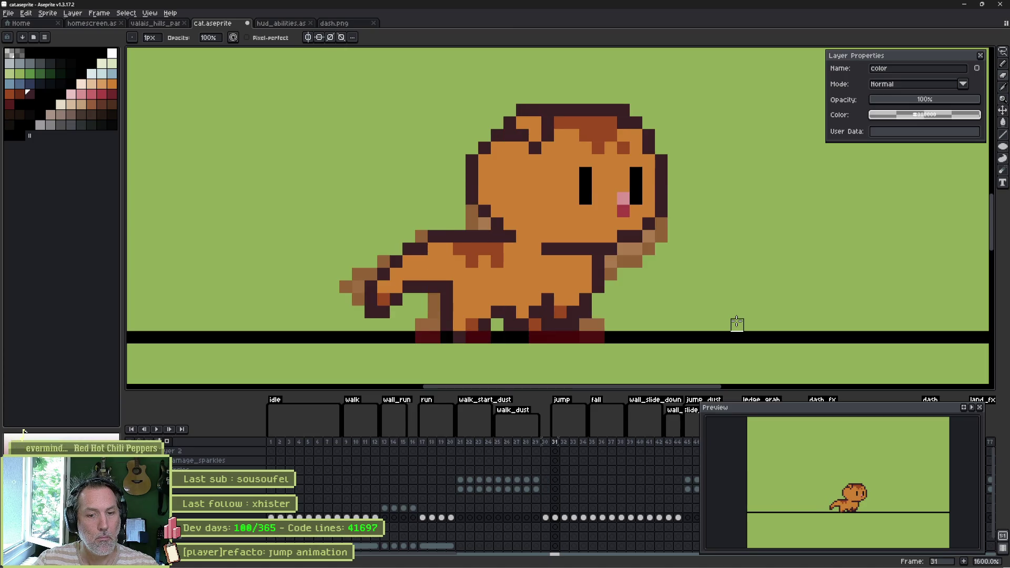
key(q)
mouse_move(356, 233)
mouse_down()
mouse_move(413, 277)
mouse_move(335, 287)
mouse_move(402, 316)
mouse_up()
click(412, 323)
key(ctrl+d)
key(b)
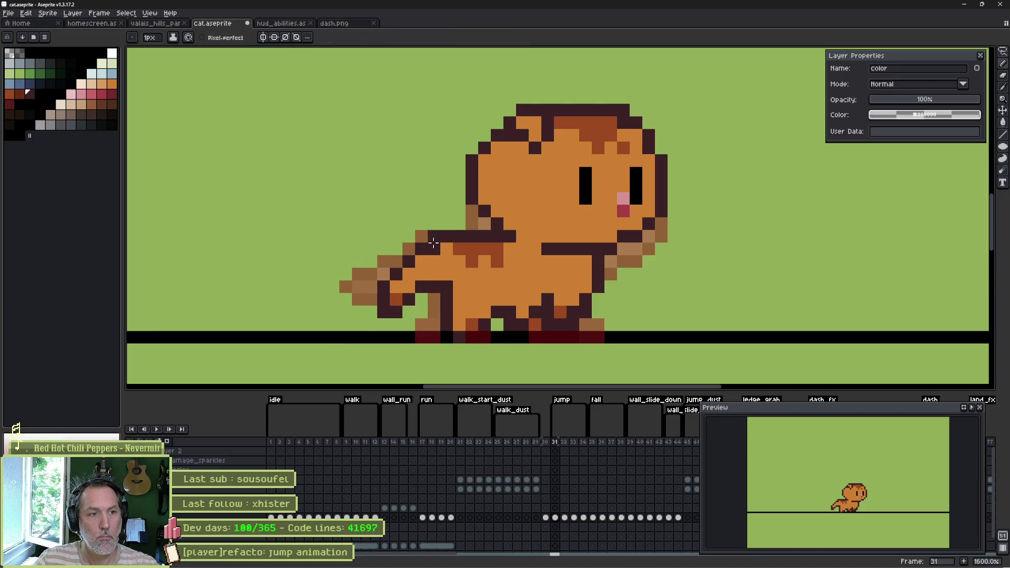
key(e)
Step ahead through the jump to show frame 33's leaping pose.
key(Right)
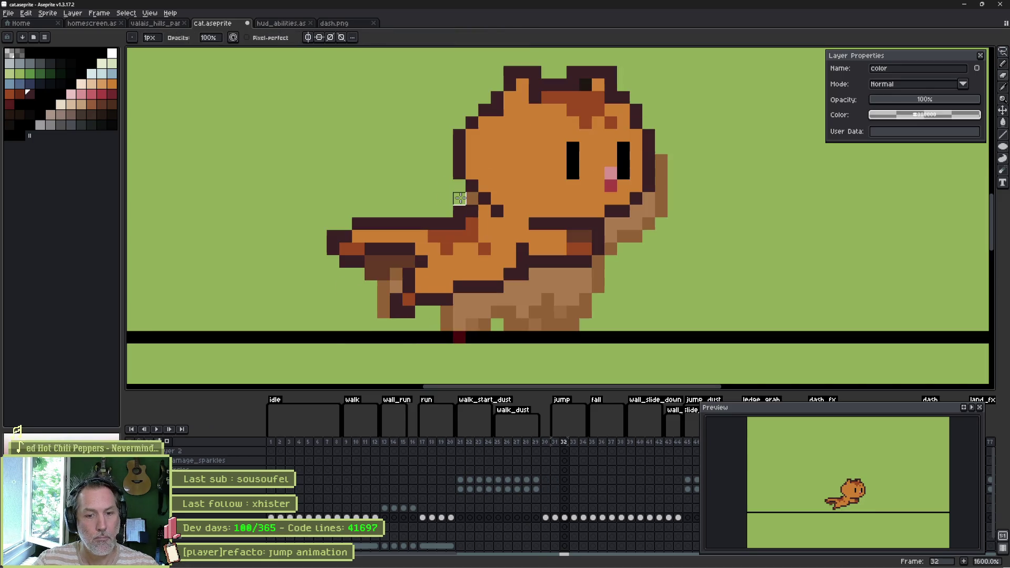
key(Left)
key(Left)
key(Right)
key(Right)
key(Right)
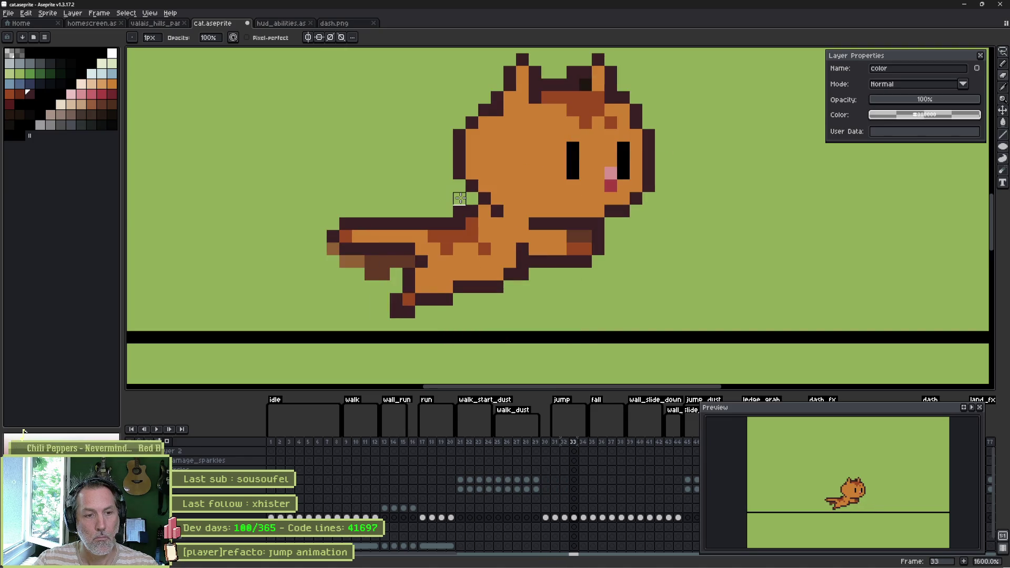
right_click(460, 198)
click(484, 263)
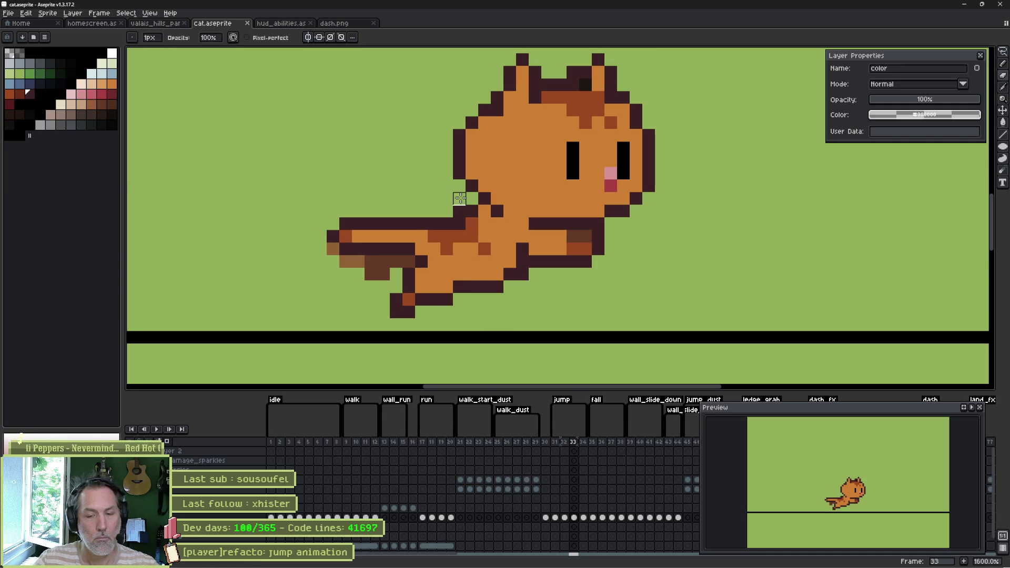
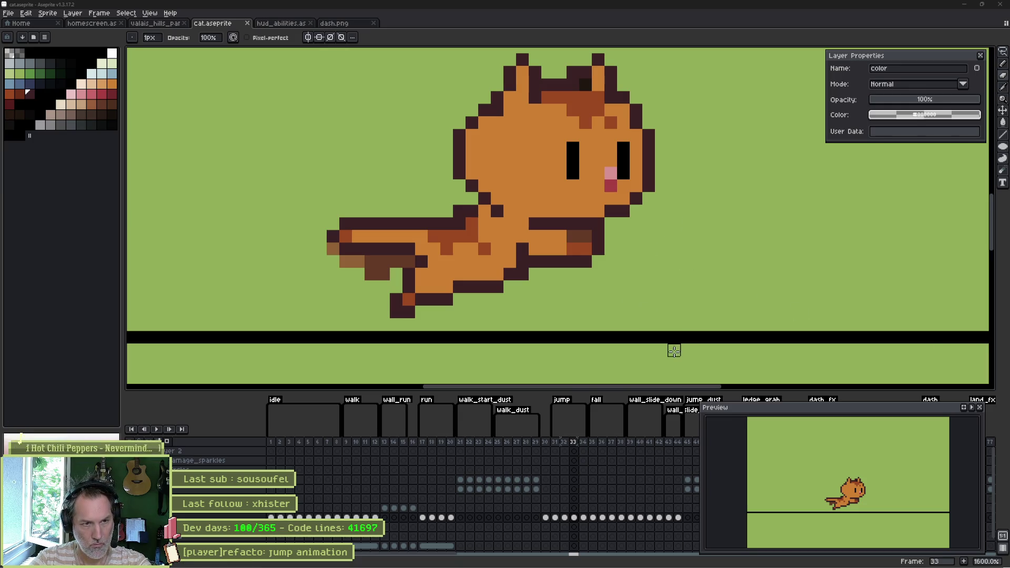
Switch from the cat sprite in Aseprite to the Godot editor's player_test scene.
click(618, 562)
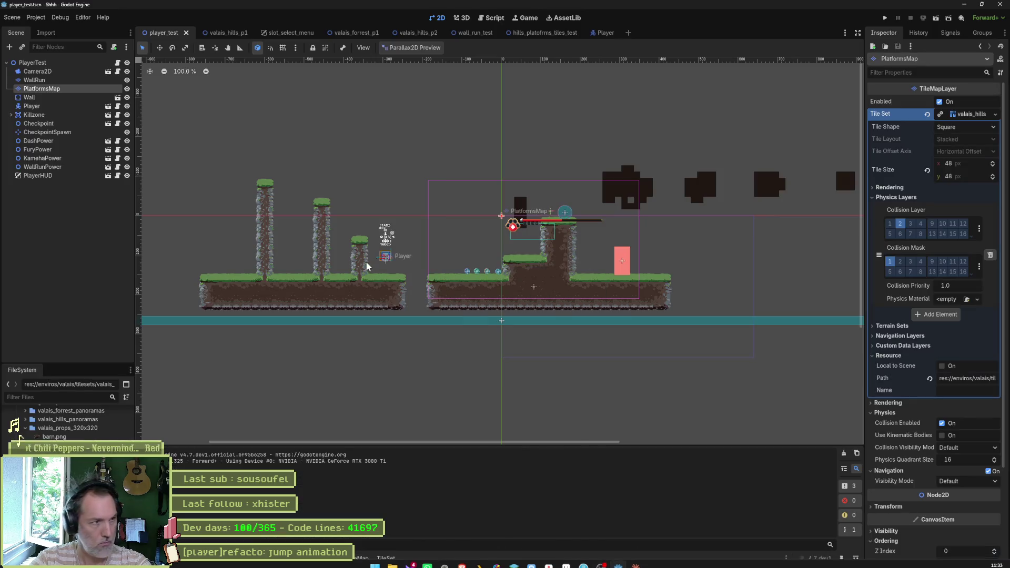
Reimport the edited cat sprite on the Player scene's CatSprite, then run hills_platforms_tiles_test with F6.
click(599, 35)
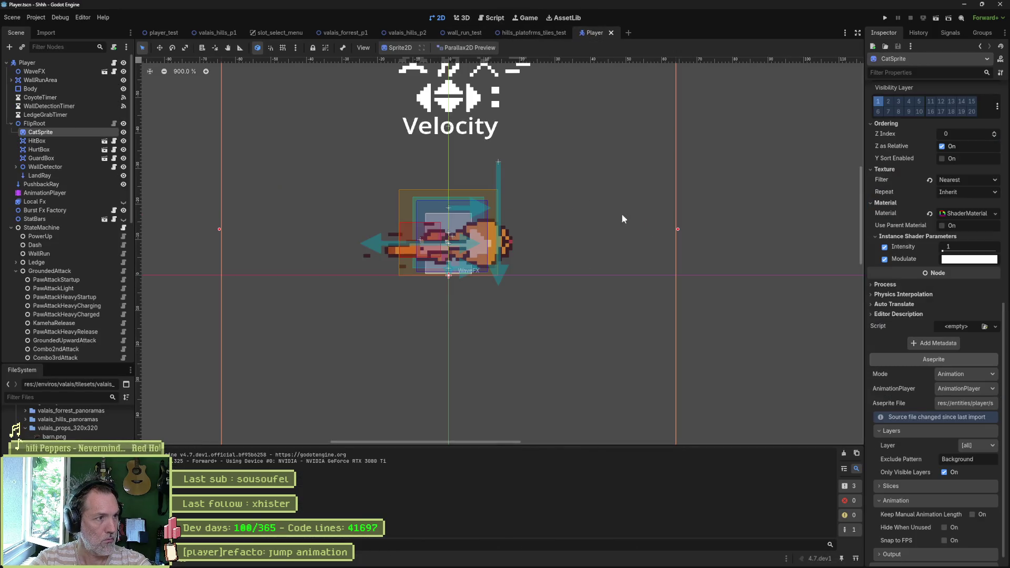
scroll(894, 400, down, 1)
click(935, 559)
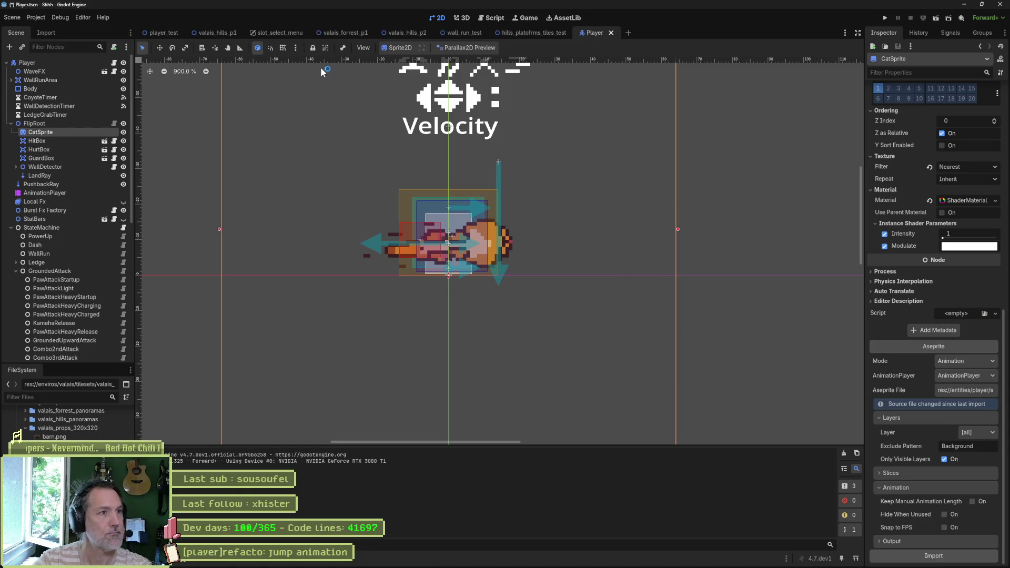
click(537, 33)
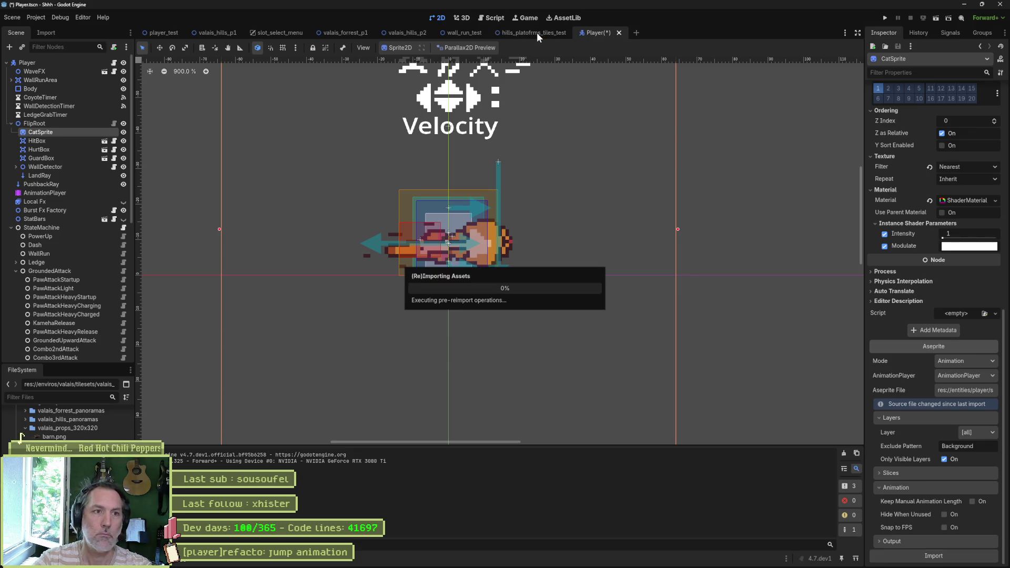
key(F6)
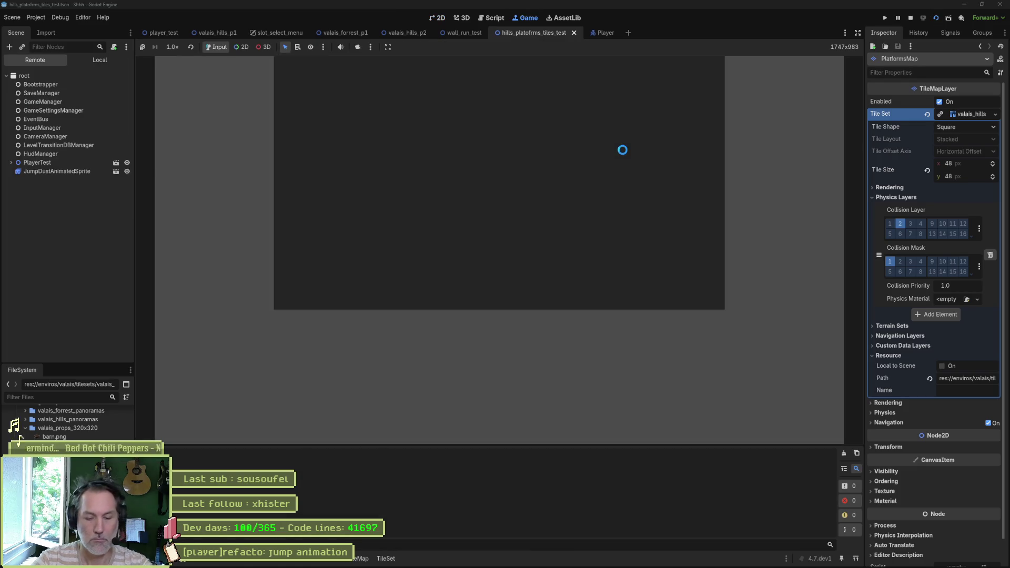
Make the cat jump four times in the running level, then stop the game and return to Aseprite.
key(space)
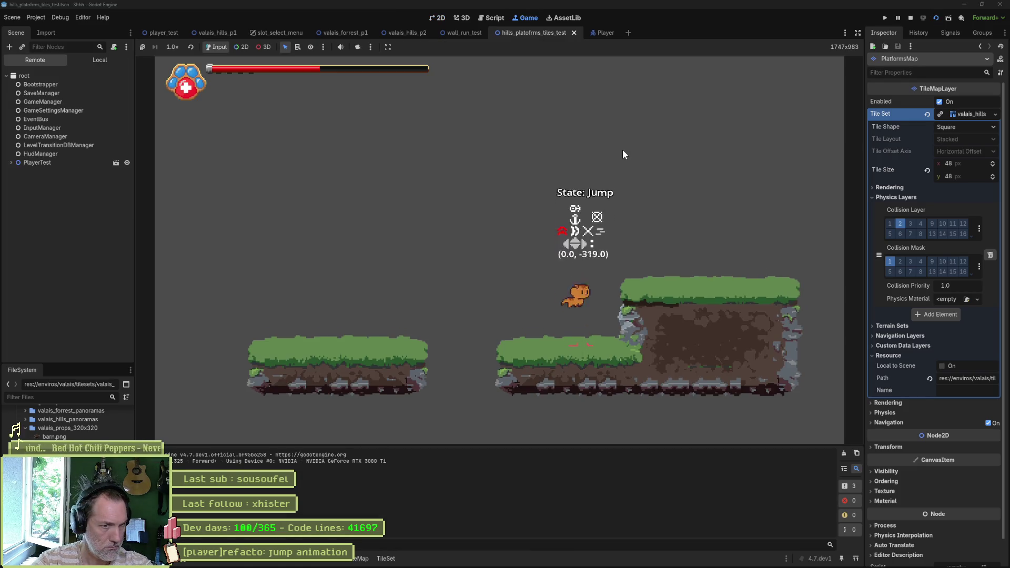
key(space)
key(space)
key(space)
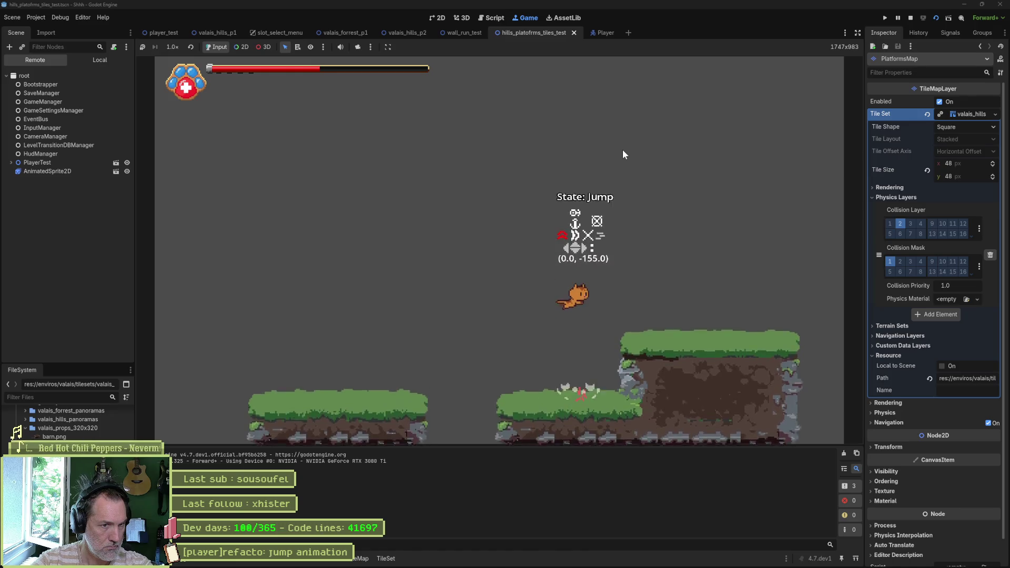
key(space)
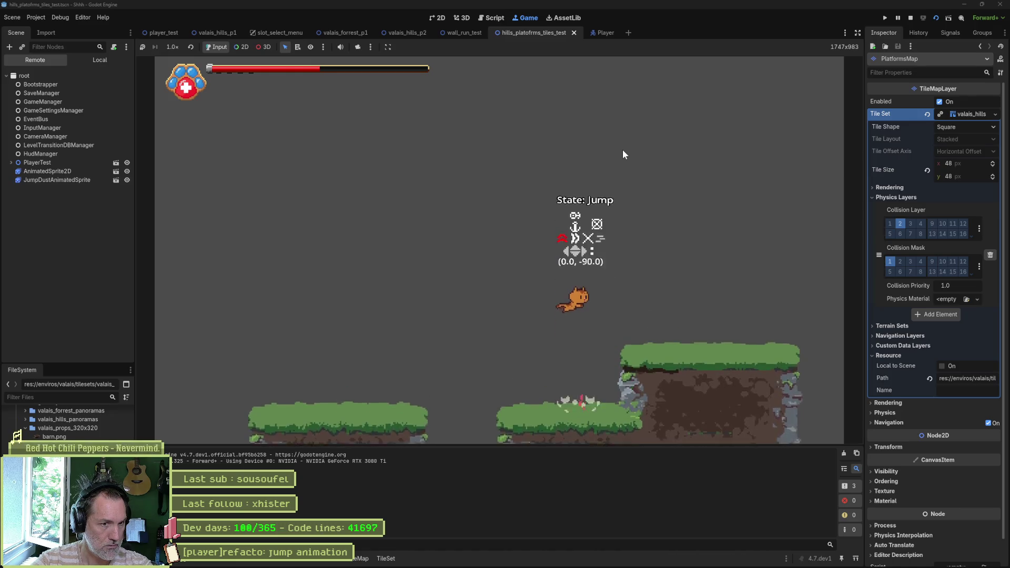
key(space)
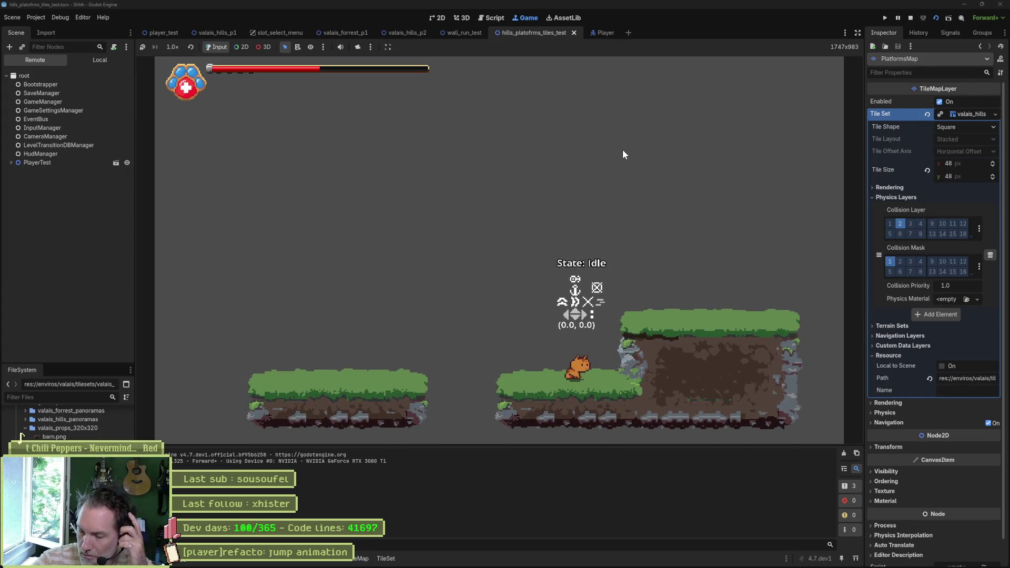
key(F8)
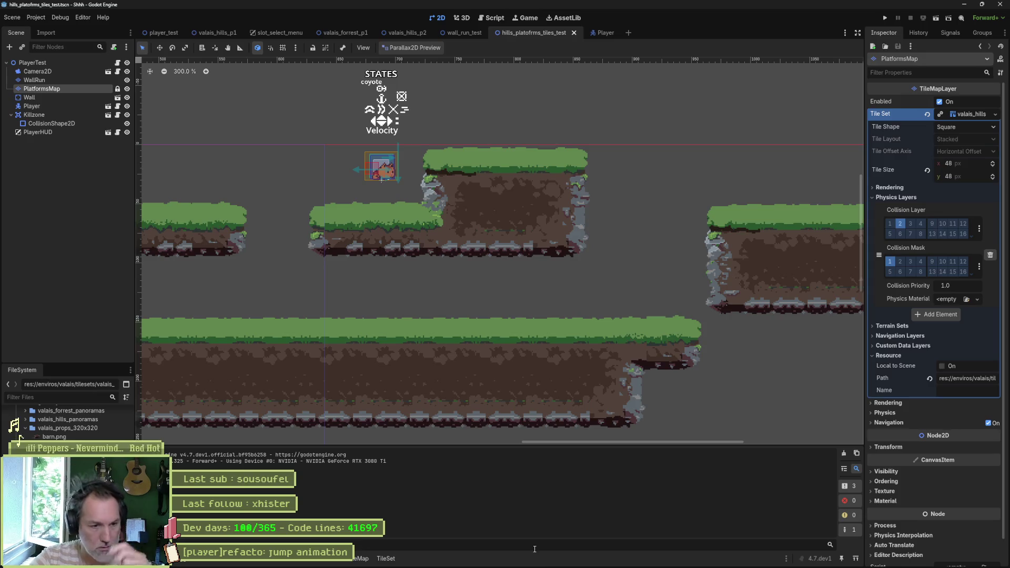
click(566, 559)
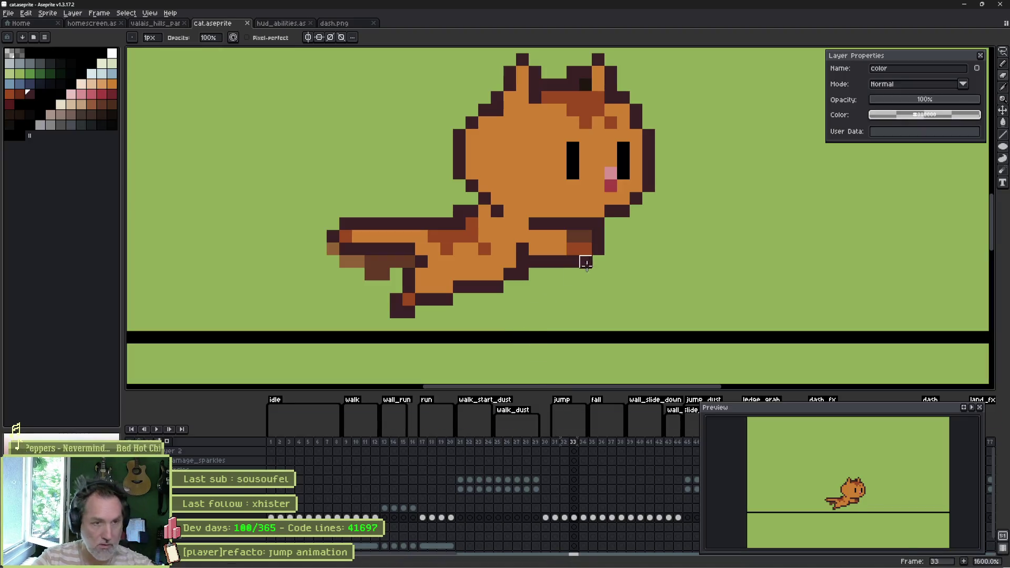
Flip between jump frames 30 and 31, then lasso the top of the cat's head on frame 31.
click(558, 518)
click(563, 518)
click(556, 518)
click(545, 518)
click(555, 518)
click(547, 518)
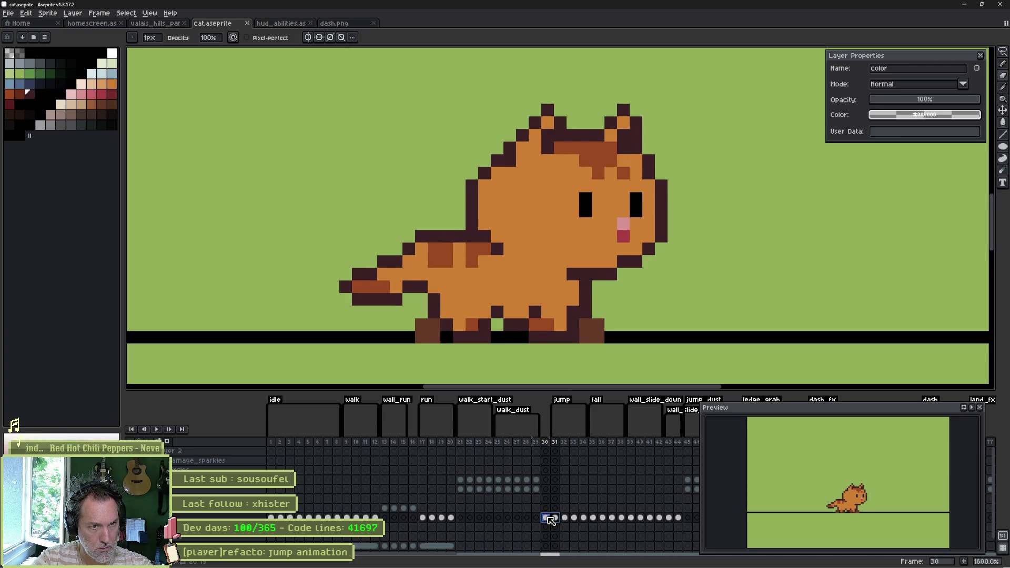
click(554, 518)
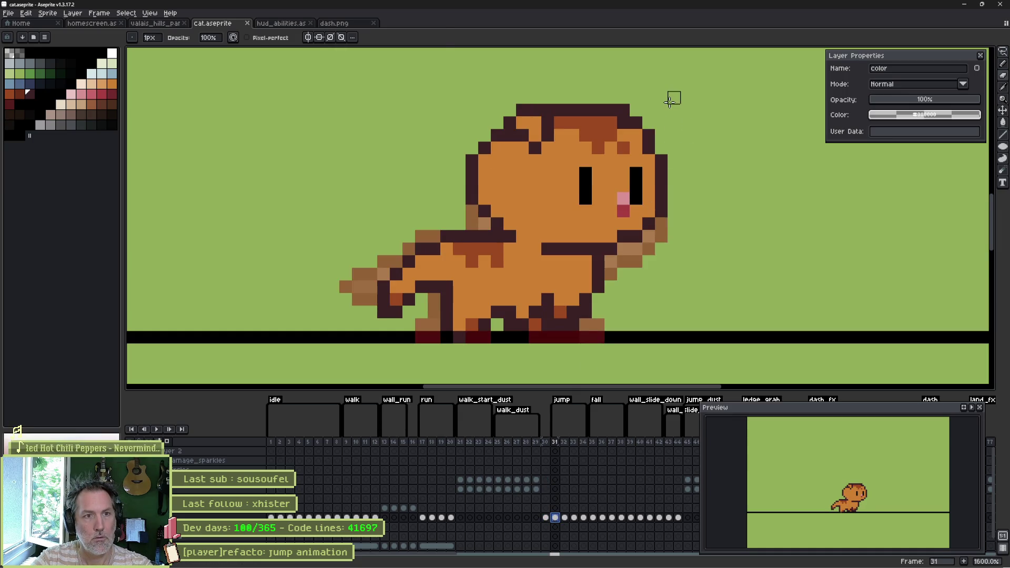
mouse_move(673, 94)
mouse_down()
mouse_move(700, 175)
mouse_move(458, 174)
mouse_move(558, 77)
mouse_move(563, 84)
mouse_up()
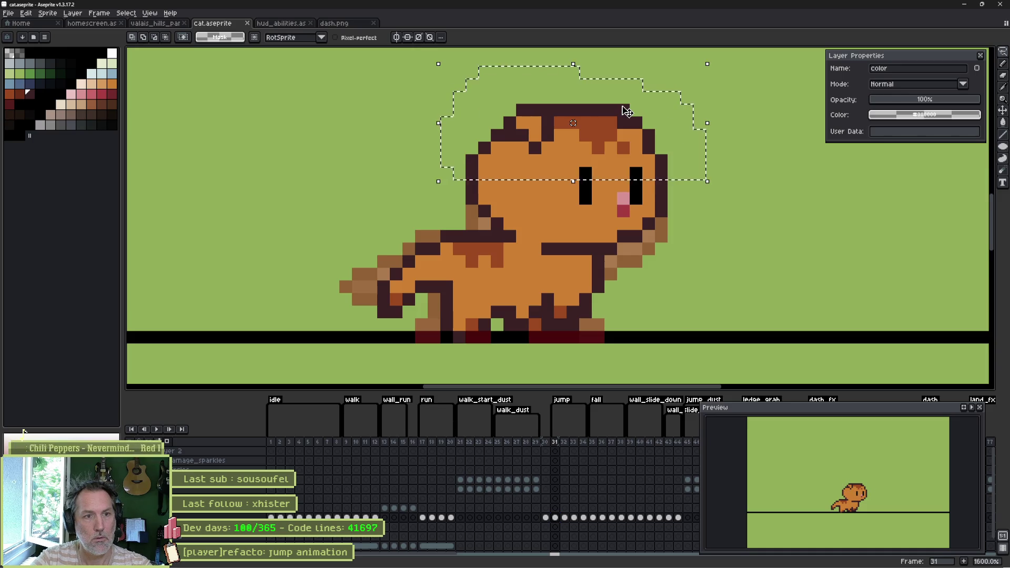
Shift the selected head top by one pixel and apply the move.
drag(625, 100, 626, 112)
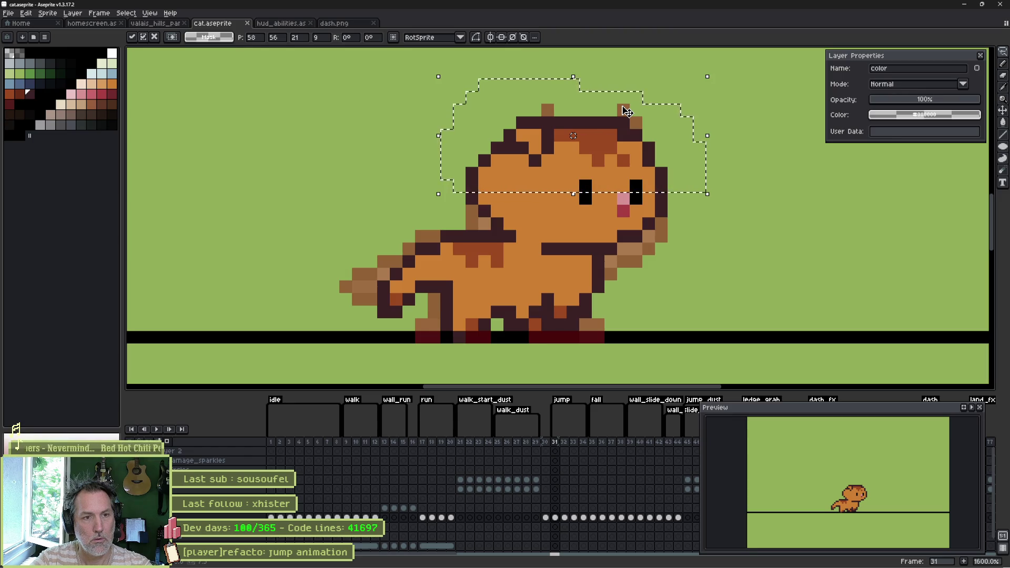
key(Down)
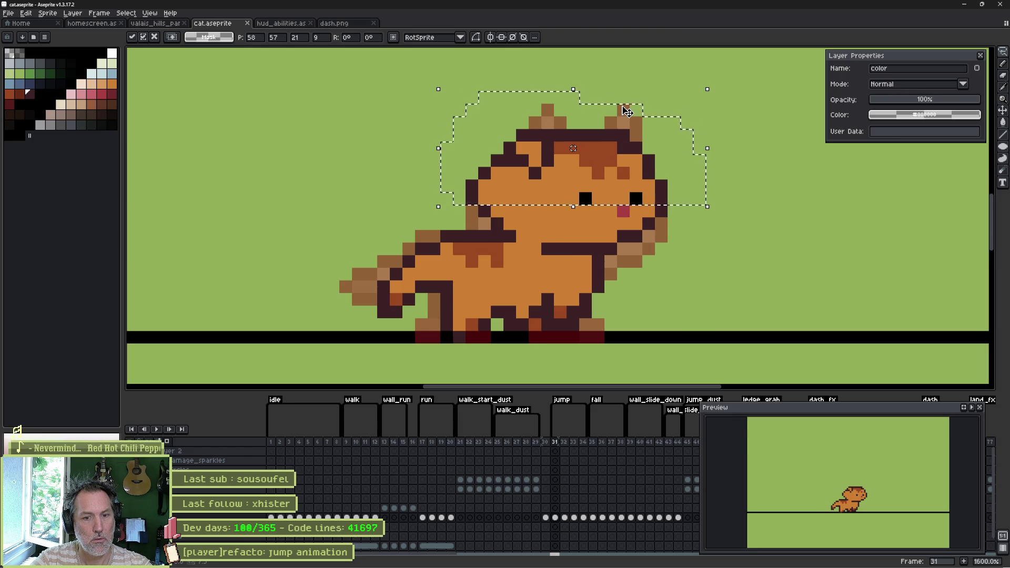
key(Up)
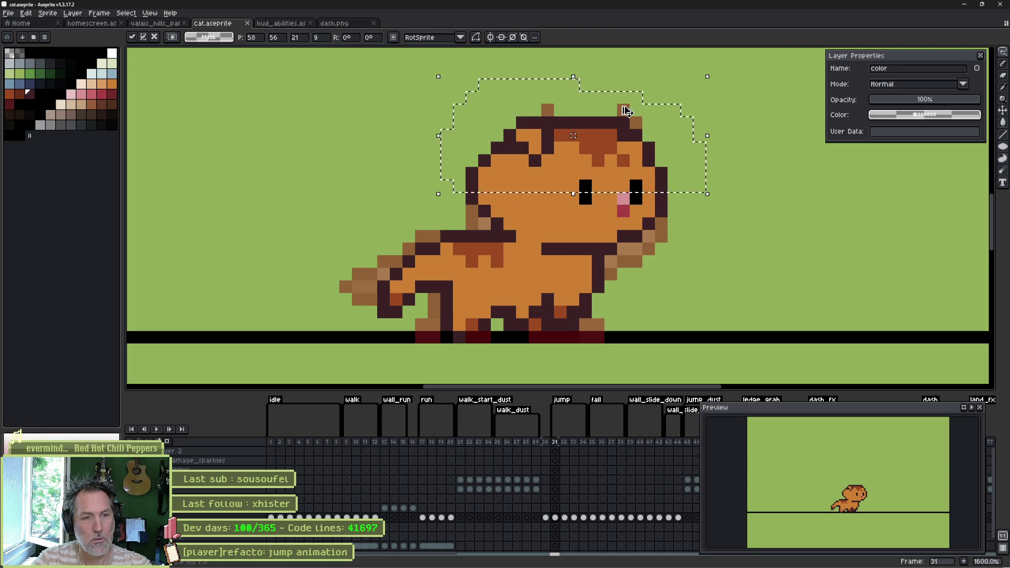
click(468, 185)
Move the face band down one pixel, fix its dark ends, and fill the gap orange.
drag(461, 185, 623, 190)
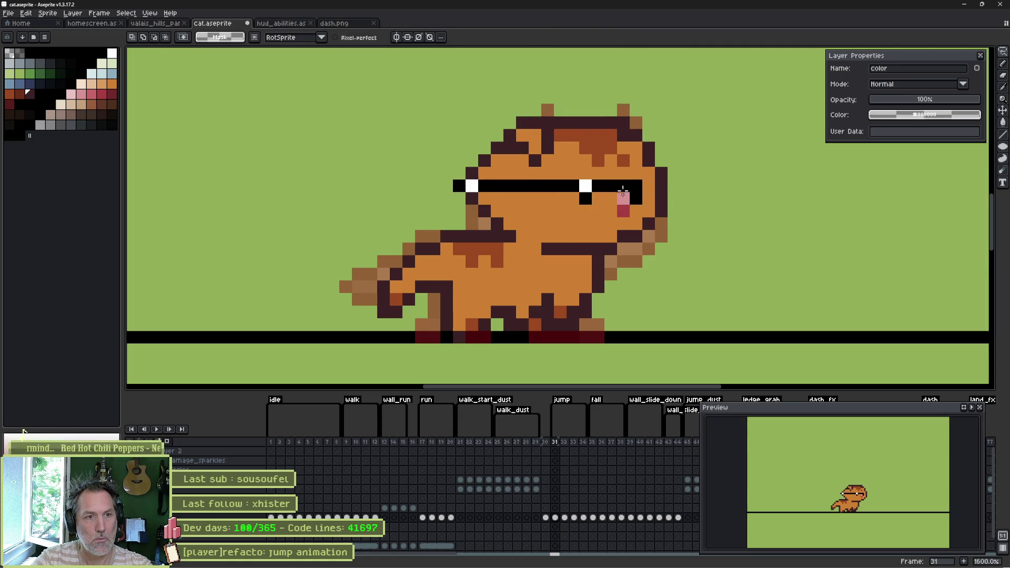
mouse_move(678, 206)
mouse_down()
mouse_move(460, 223)
mouse_move(455, 189)
mouse_up()
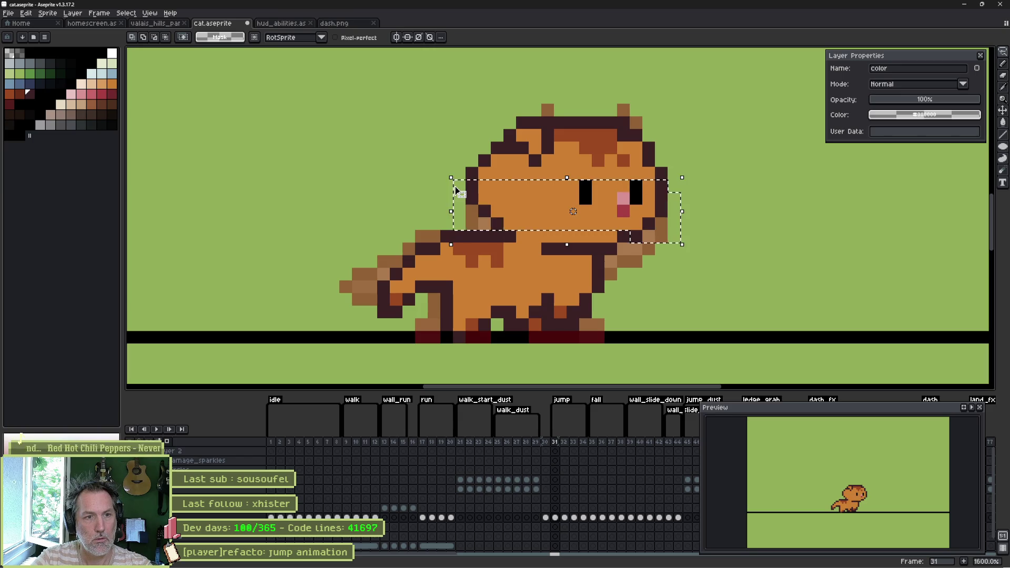
key(Down)
key(ctrl+d)
key(b)
click(472, 185)
click(664, 185)
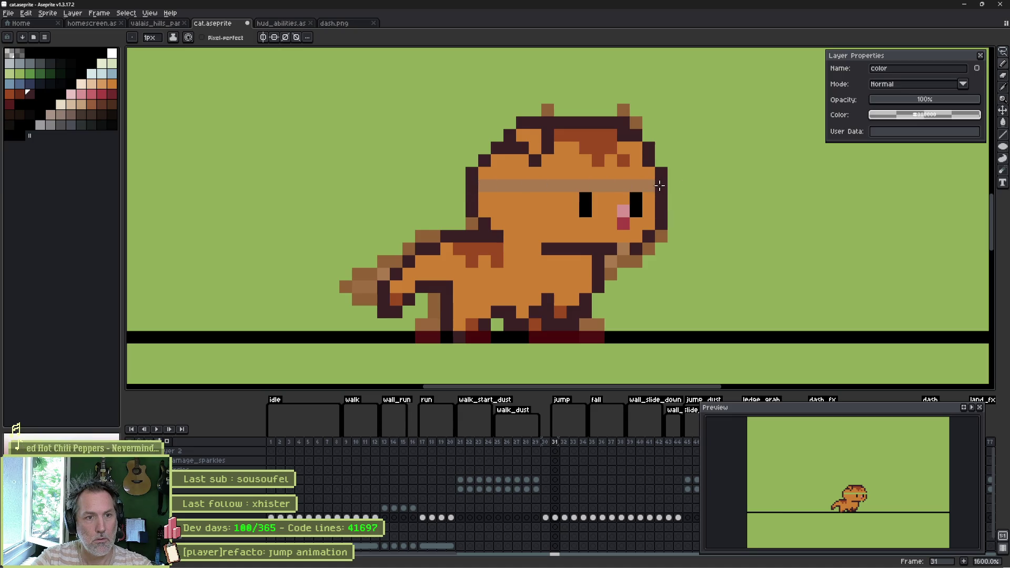
key(g)
click(610, 185)
Step back and forth through the jump frames to review the taller head.
key(Left)
key(Right)
key(Right)
key(Left)
key(Left)
key(Right)
key(Right)
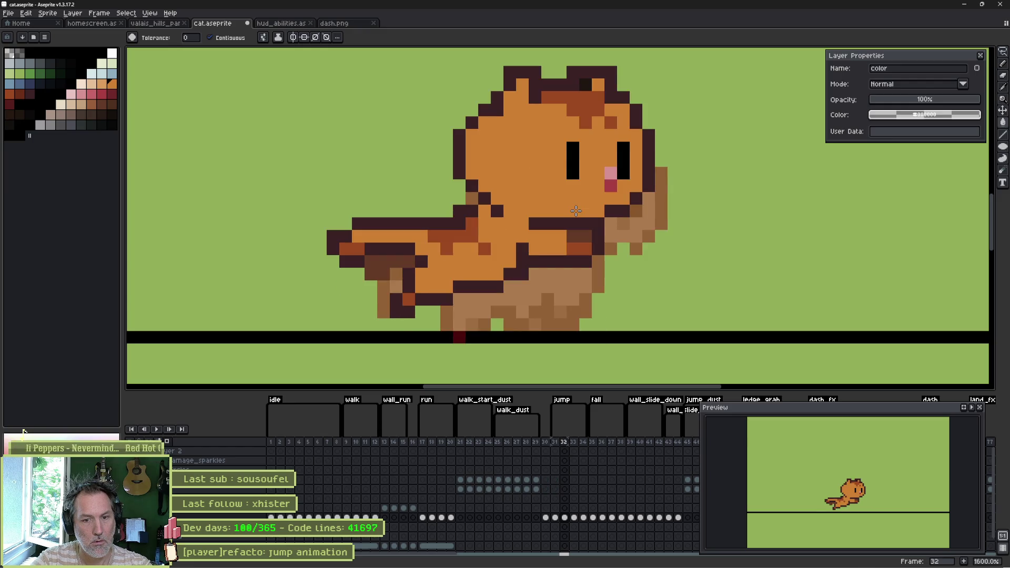
Select the cat's head and ears on frame 32 and lower them.
key(Left)
key(Right)
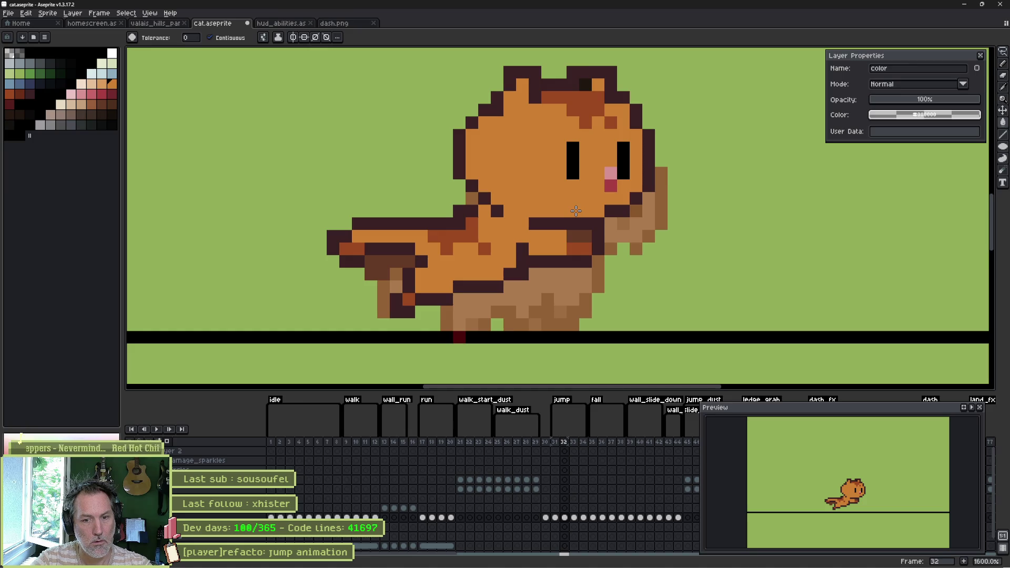
scroll(584, 152, up, 1)
key(m)
mouse_move(628, 92)
mouse_down()
mouse_move(666, 121)
mouse_move(661, 180)
mouse_move(546, 191)
mouse_up()
key(ctrl+z)
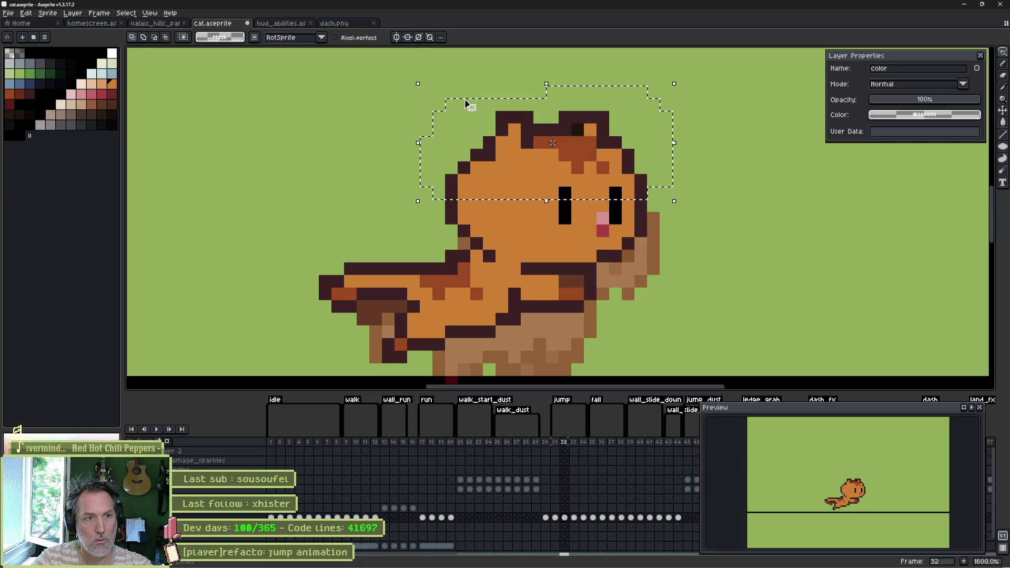
key(ctrl+d)
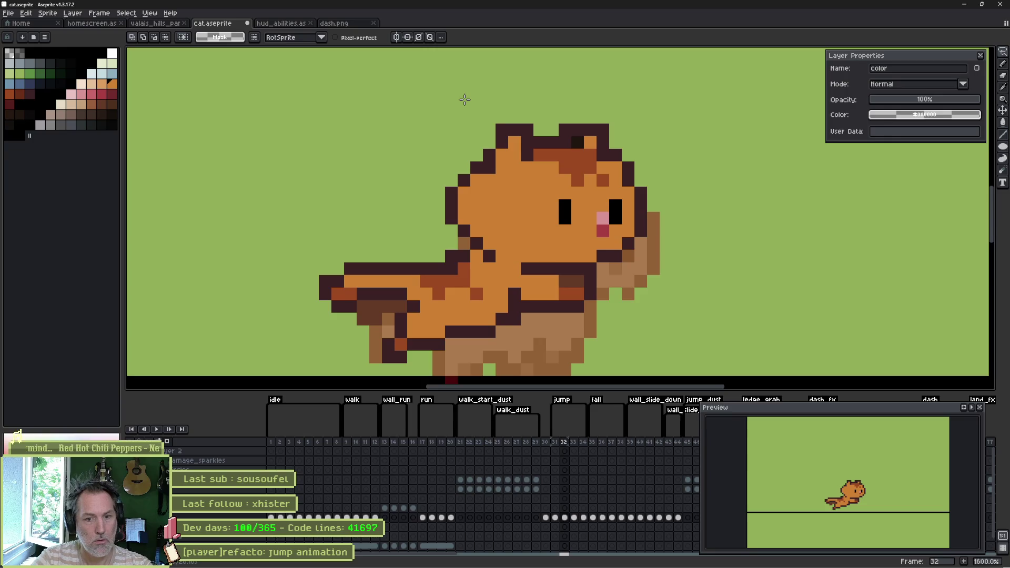
Review jump frames 33 to 35, then return to the Godot editor.
key(Right)
key(Left)
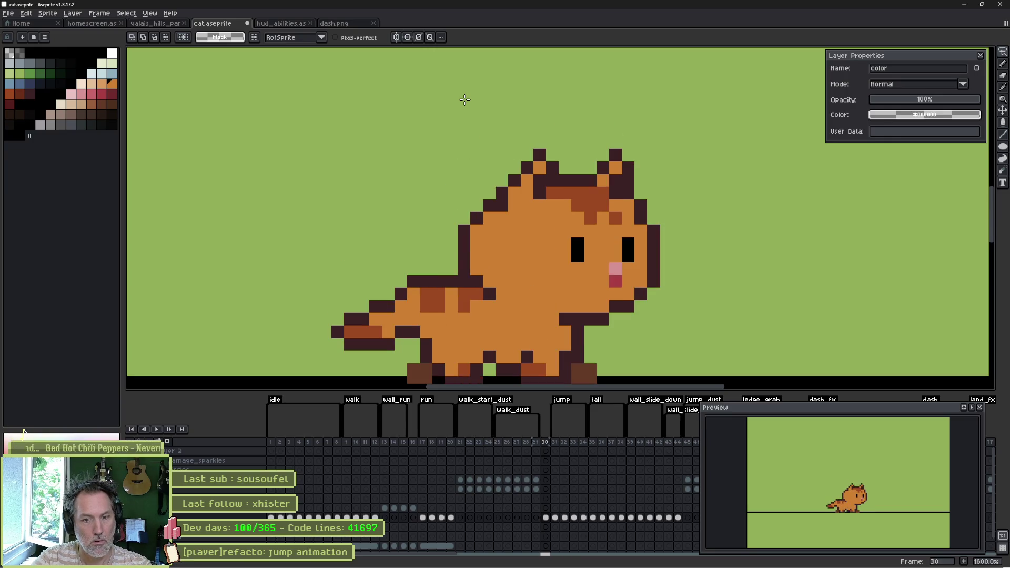
key(Right)
key(Right)
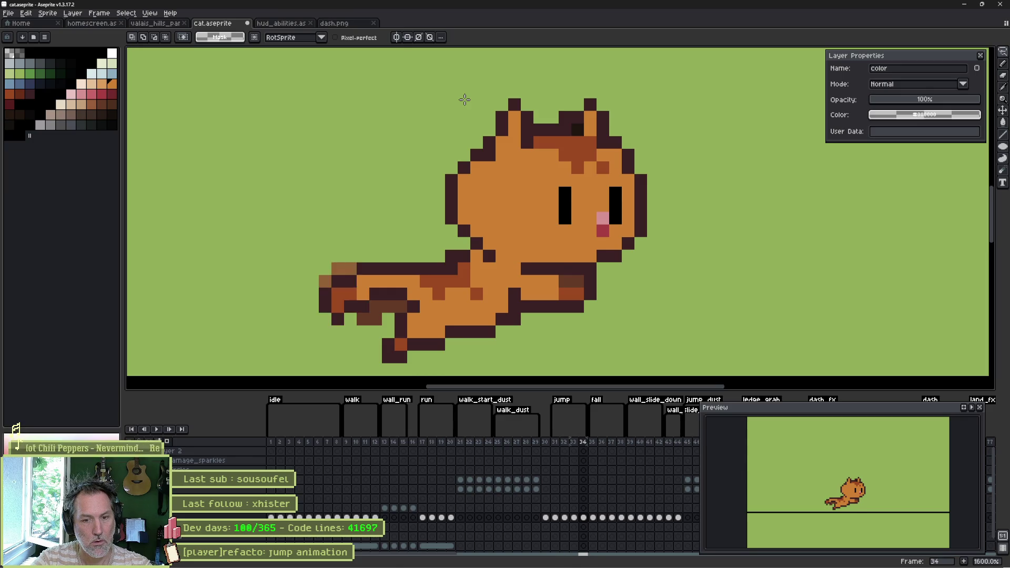
key(Right)
key(Left)
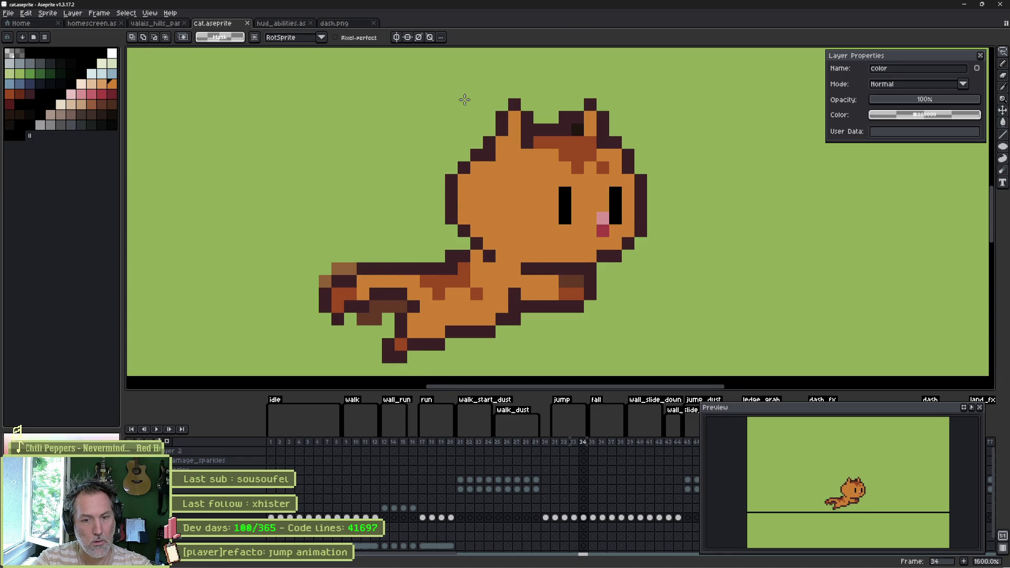
key(alt+Tab)
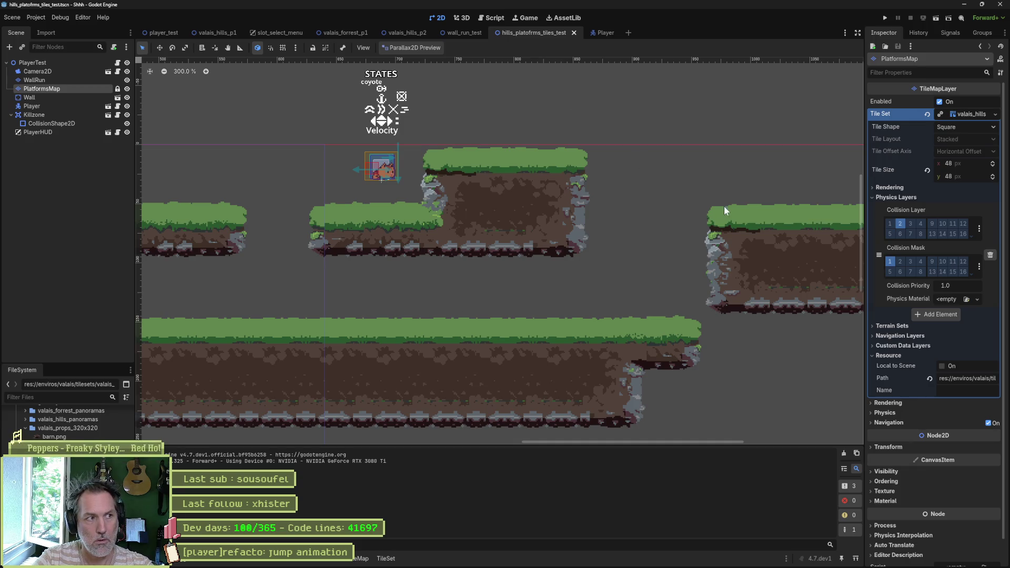
Reimport the revised cat sprite in the Player scene and run it with F6.
click(593, 33)
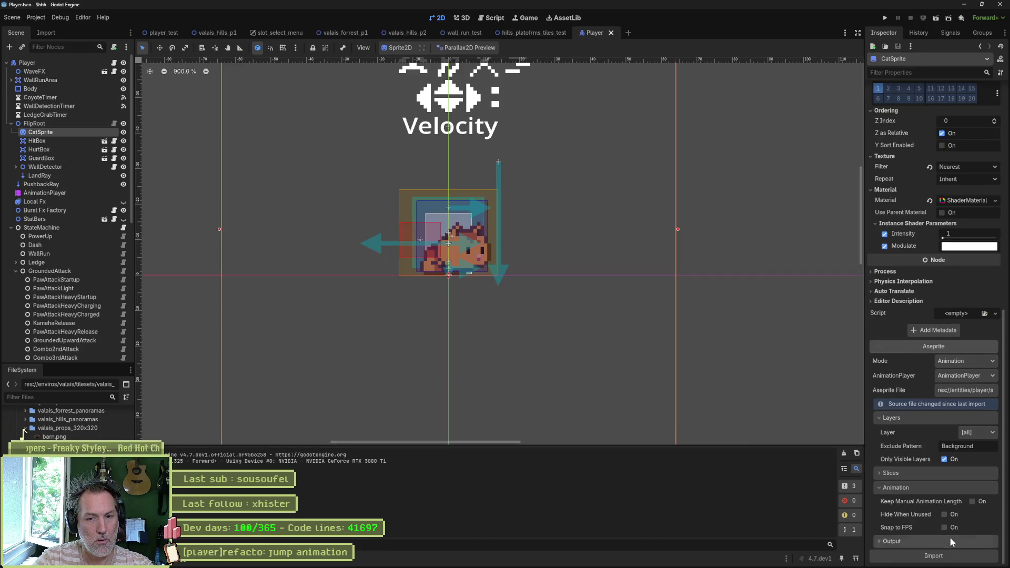
click(949, 558)
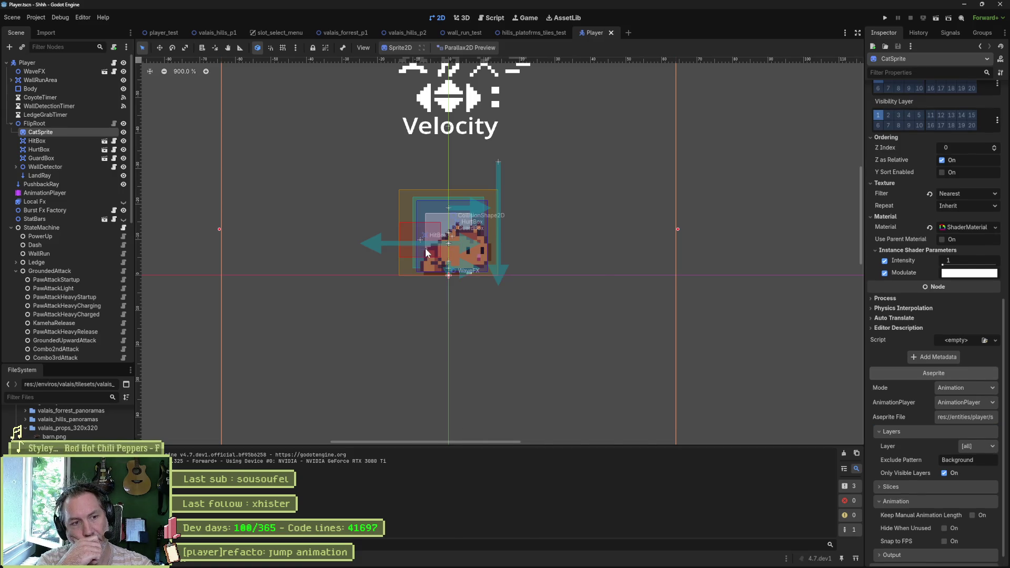
key(F6)
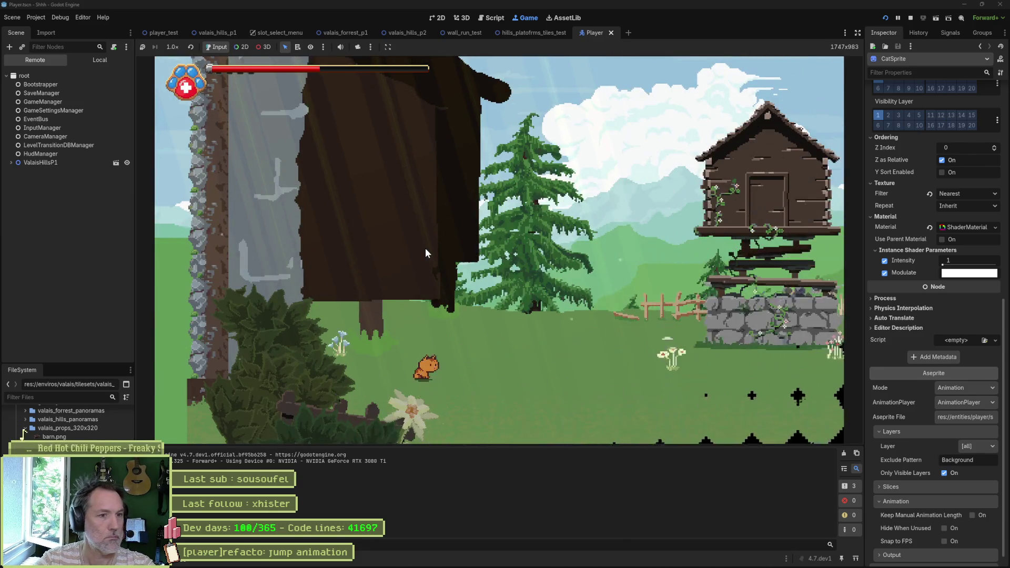
Make the cat run right and jump, then stop the game and return to Aseprite.
key(Right)
key(space)
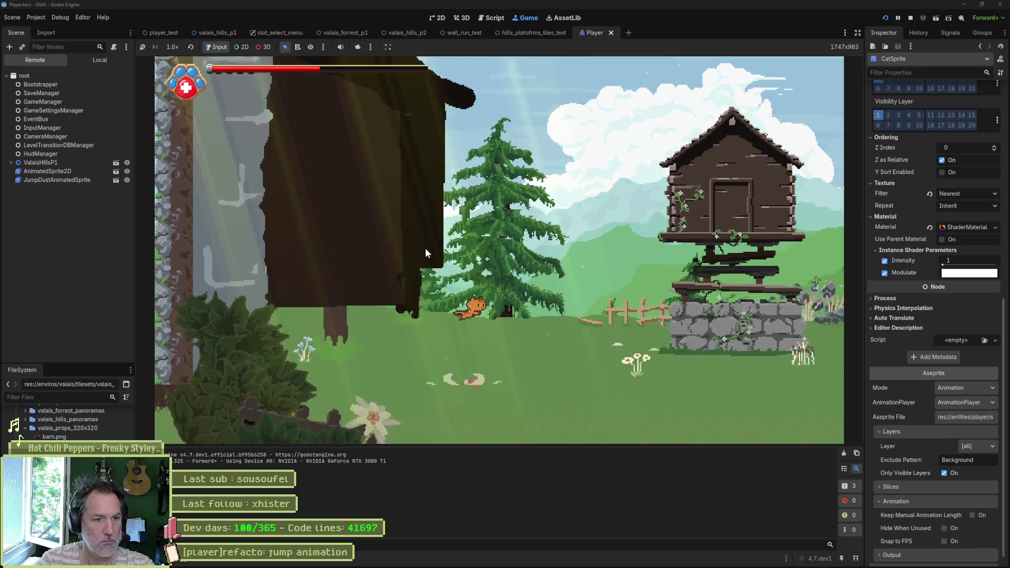
key(F8)
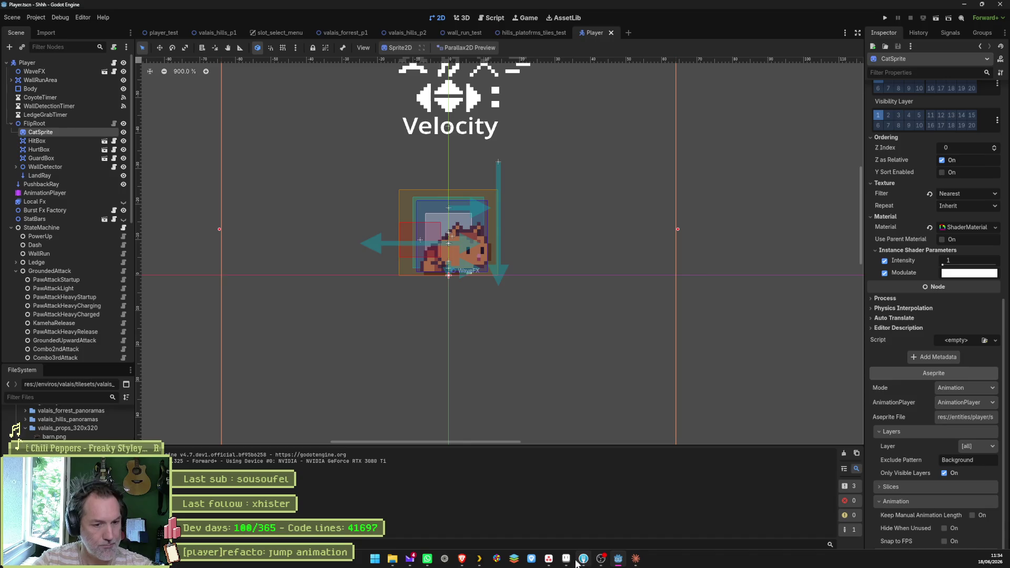
click(584, 560)
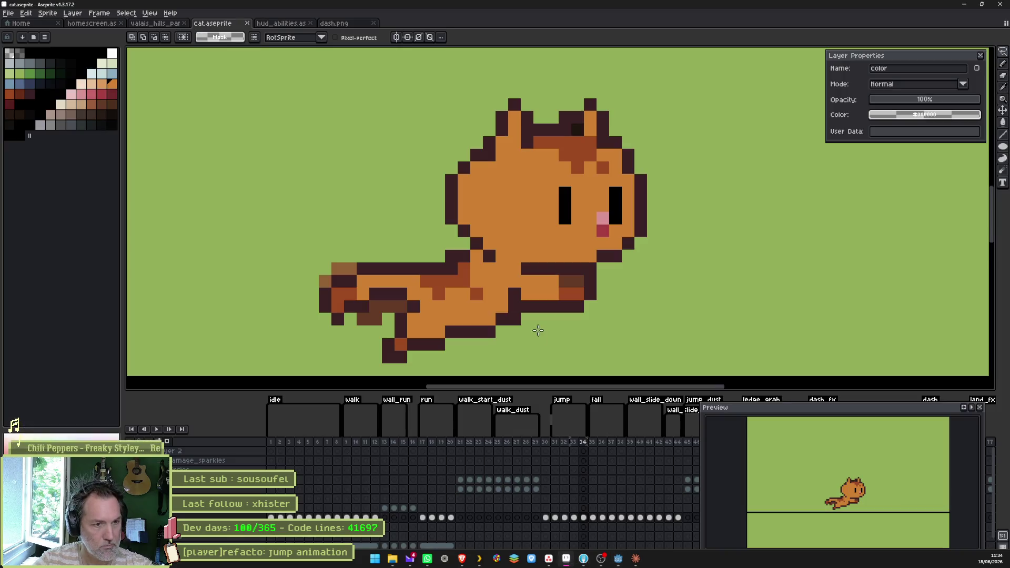
Compare frame 31 with its neighbour and raise the cat's head one pixel.
click(555, 518)
click(565, 518)
click(556, 519)
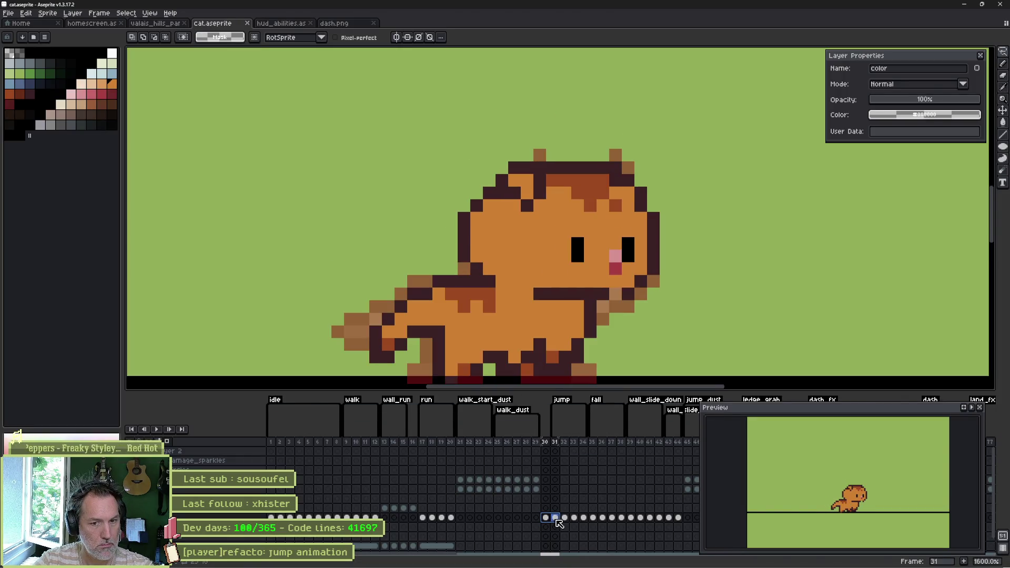
mouse_move(686, 154)
mouse_down()
mouse_move(686, 225)
mouse_move(448, 231)
mouse_move(446, 138)
mouse_up()
key(Up)
key(ctrl+d)
key(b)
Paint the light face band and right-cheek pixels orange on frame 31, then review neighbouring frames.
alt+click(642, 220)
drag(628, 230, 654, 221)
drag(594, 232, 640, 230)
key(Left)
key(Right)
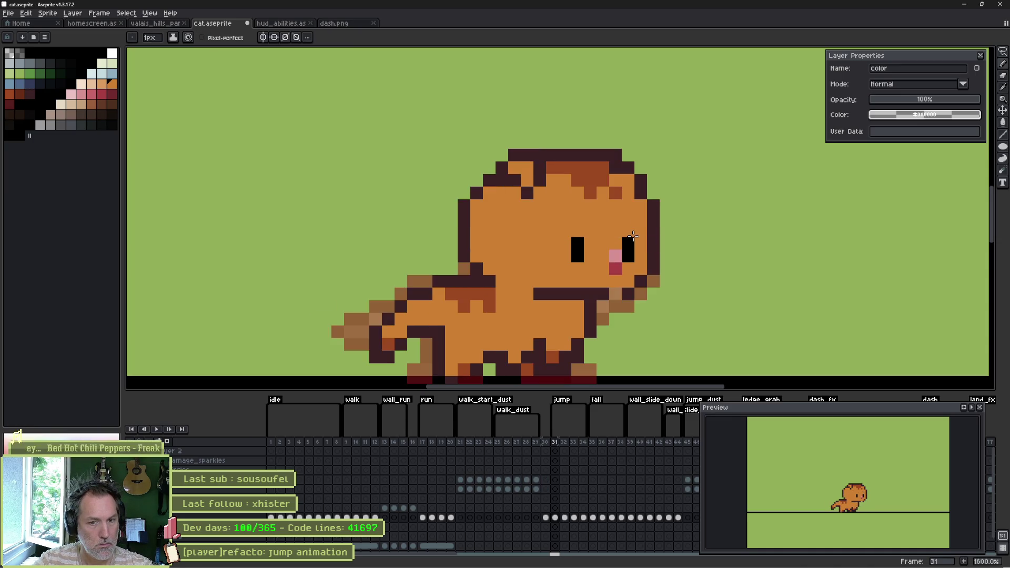
key(Right)
key(Left)
key(Left)
key(Right)
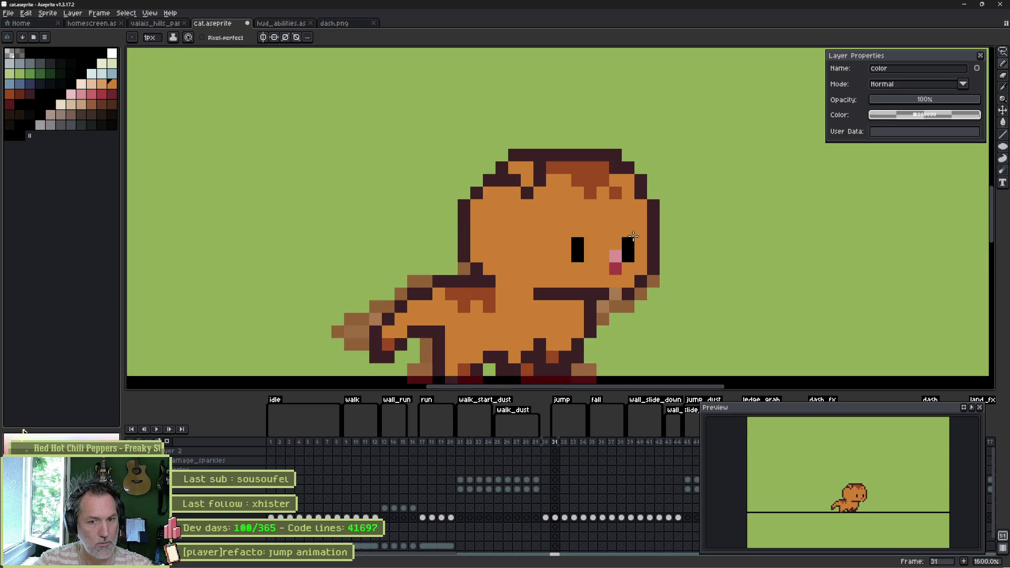
On frame 32, lasso the cat's head and nudge it up one pixel.
key(Right)
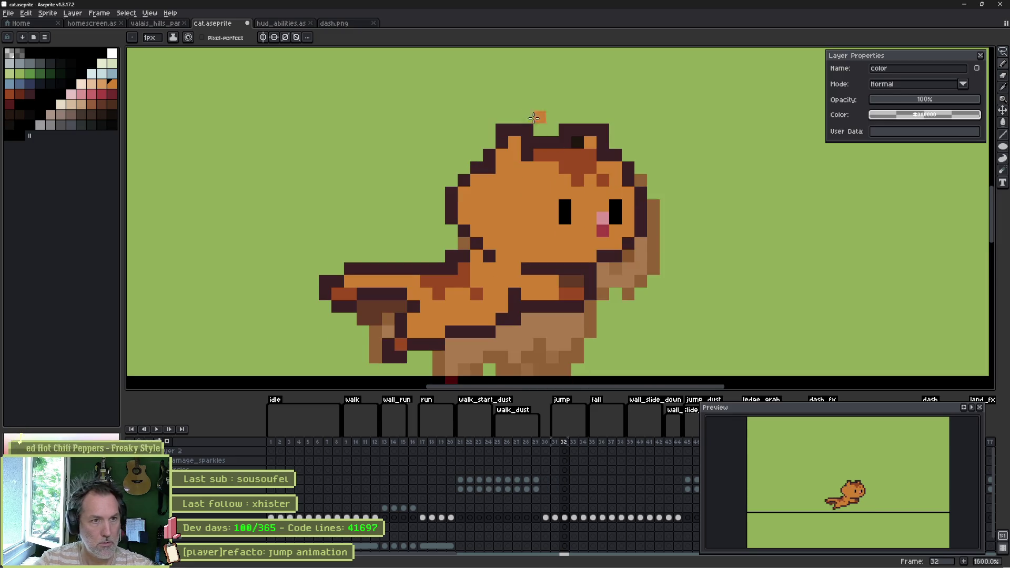
key(q)
mouse_move(578, 104)
mouse_down()
mouse_move(705, 179)
mouse_move(644, 205)
mouse_move(469, 205)
mouse_move(471, 101)
mouse_up()
key(Up)
key(ctrl+d)
Fill frame 32's tan face stripe orange and draw both eyes taller.
key(i)
click(453, 189)
key(b)
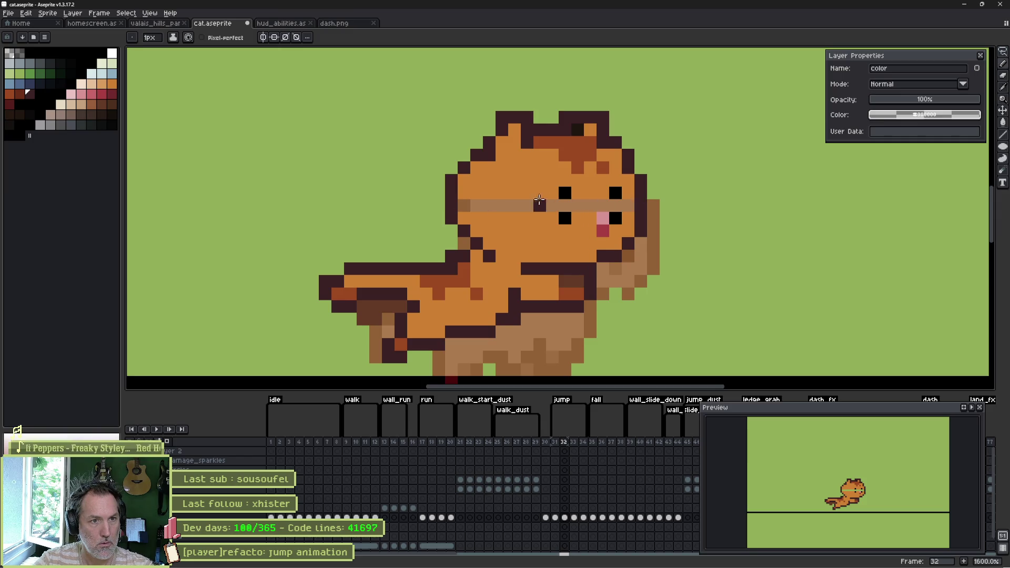
key(g)
click(535, 205)
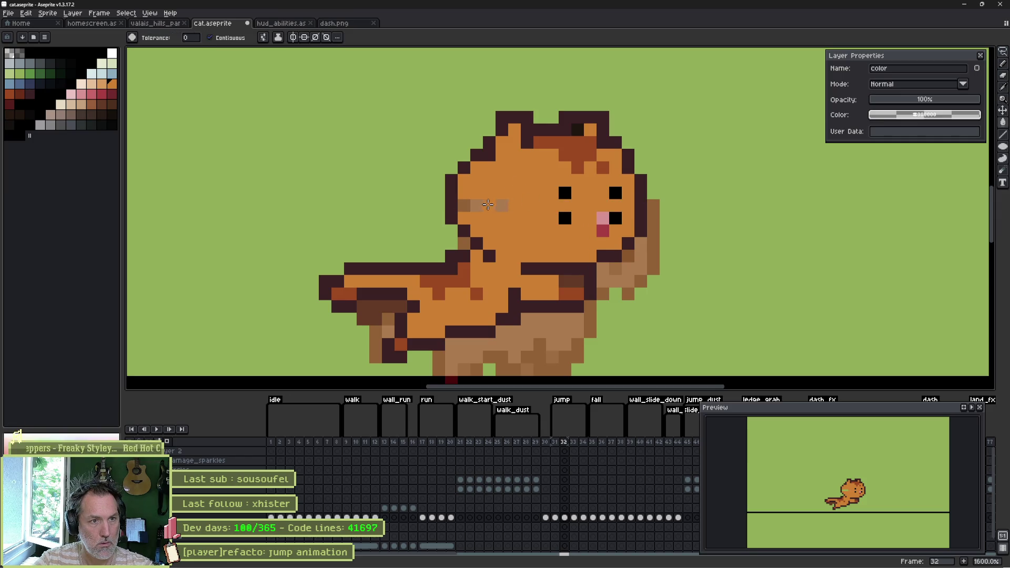
key(b)
drag(563, 193, 564, 206)
click(615, 205)
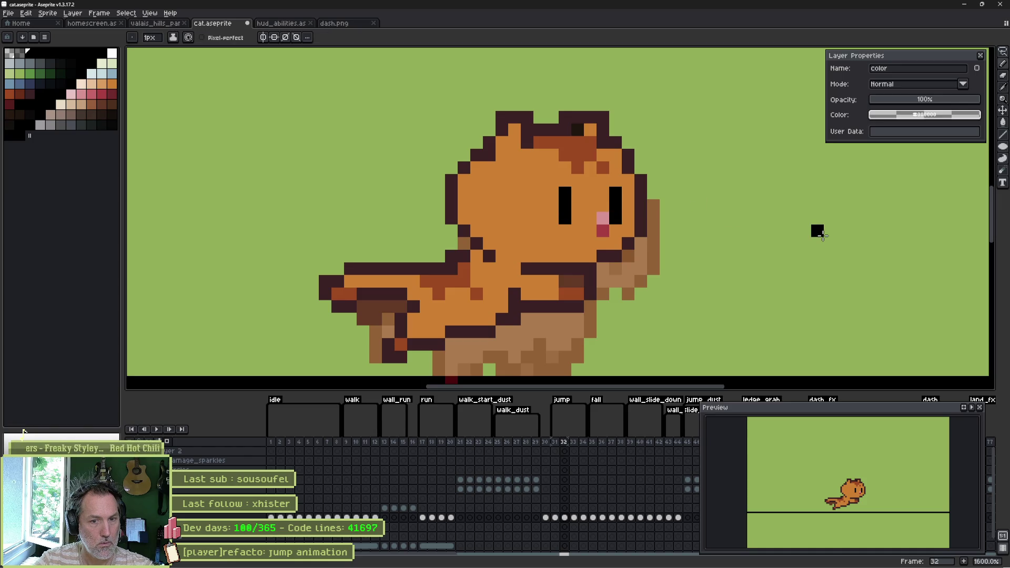
Review frames 32 to 34, save cat.aseprite, and return to Godot.
key(Right)
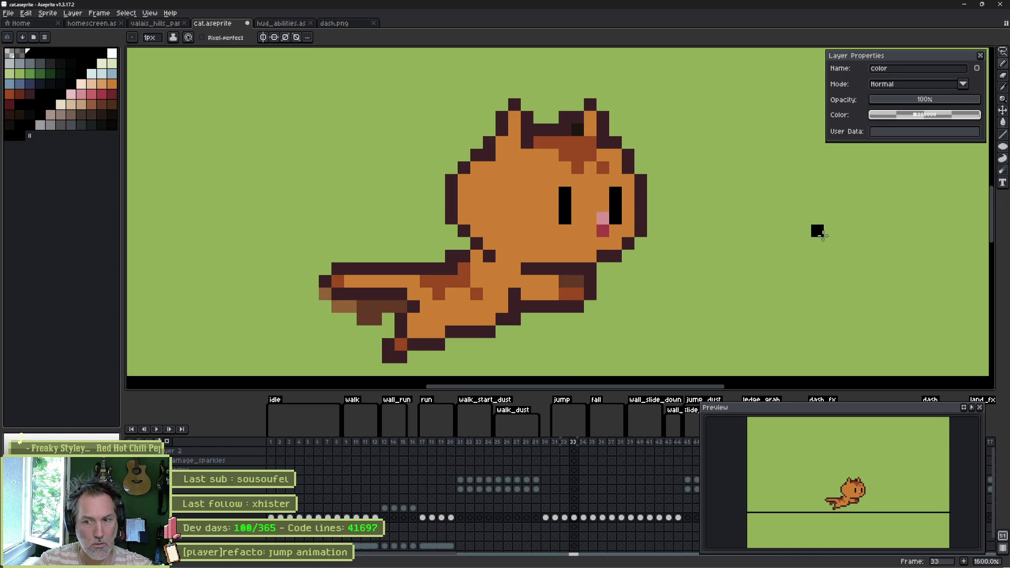
key(Left)
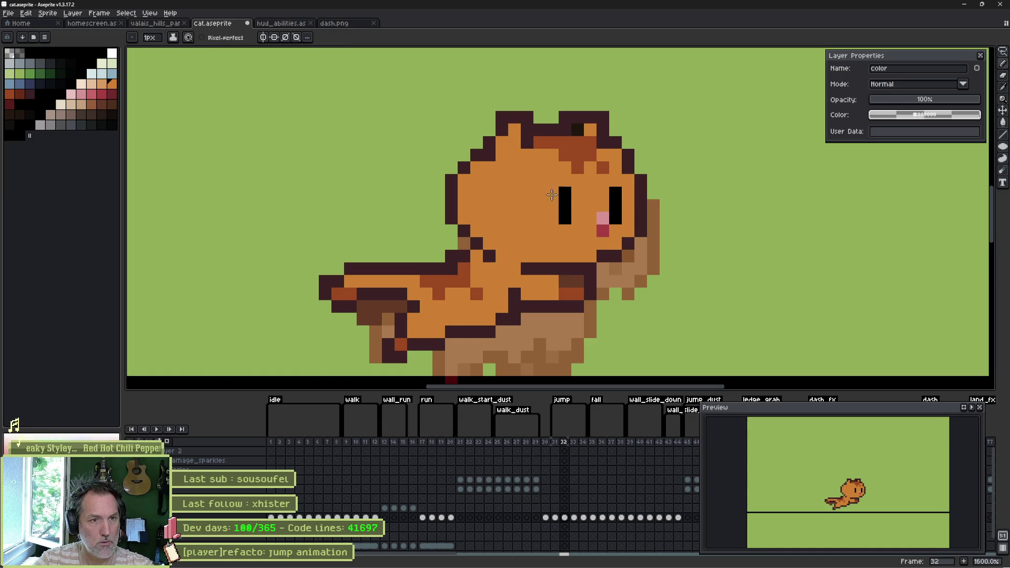
key(Right)
key(Right)
key(Right)
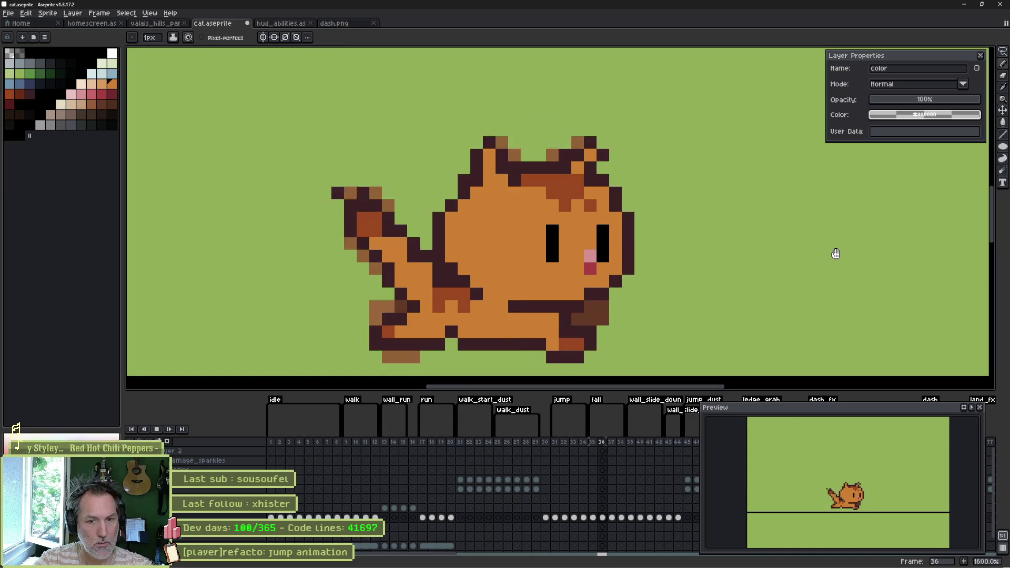
key(Left)
key(Left)
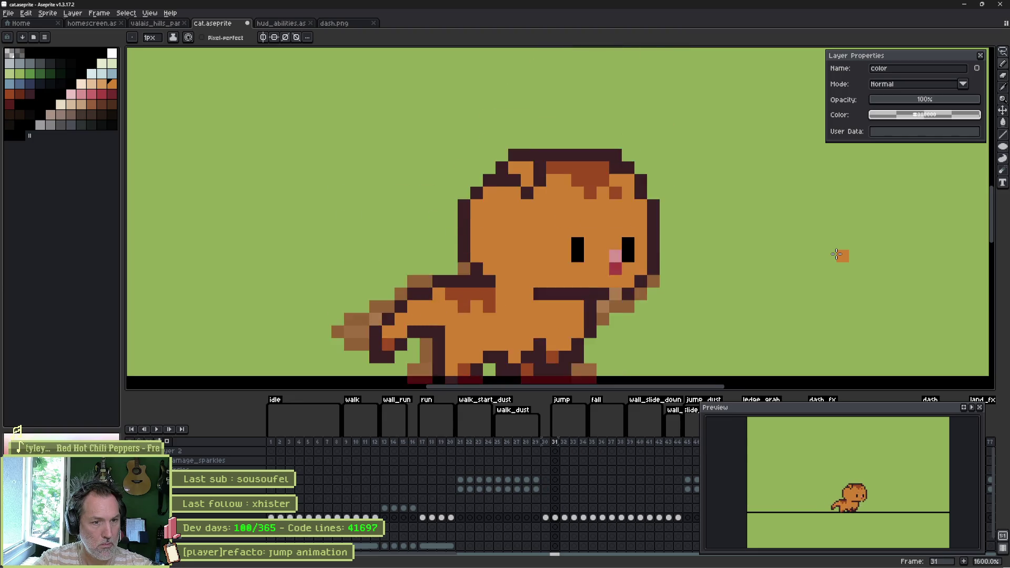
key(Right)
key(Right)
key(ctrl+s)
key(alt+Tab)
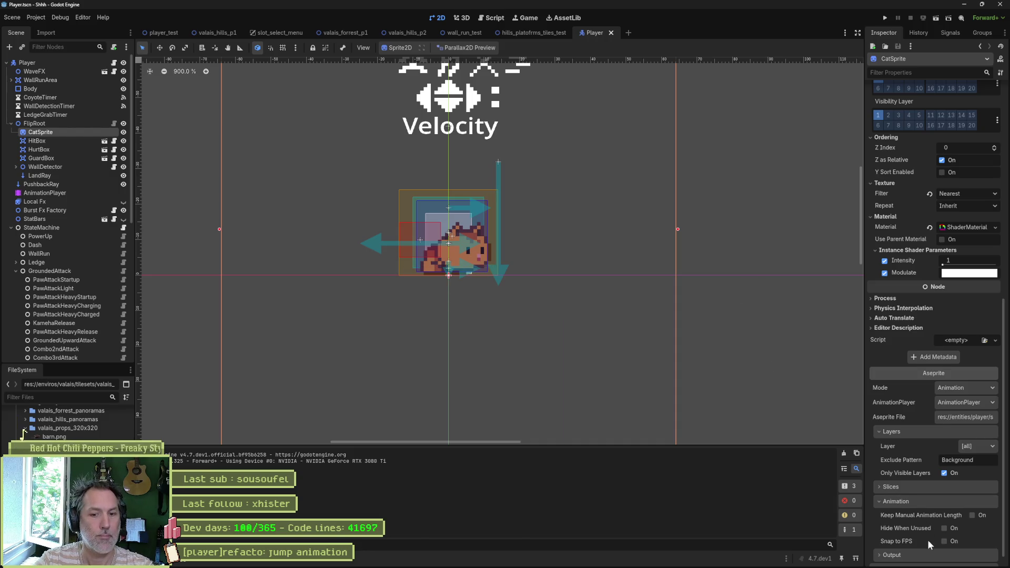
Reimport the updated cat sprite on CatSprite and run the game with F5.
scroll(929, 543, down, 1)
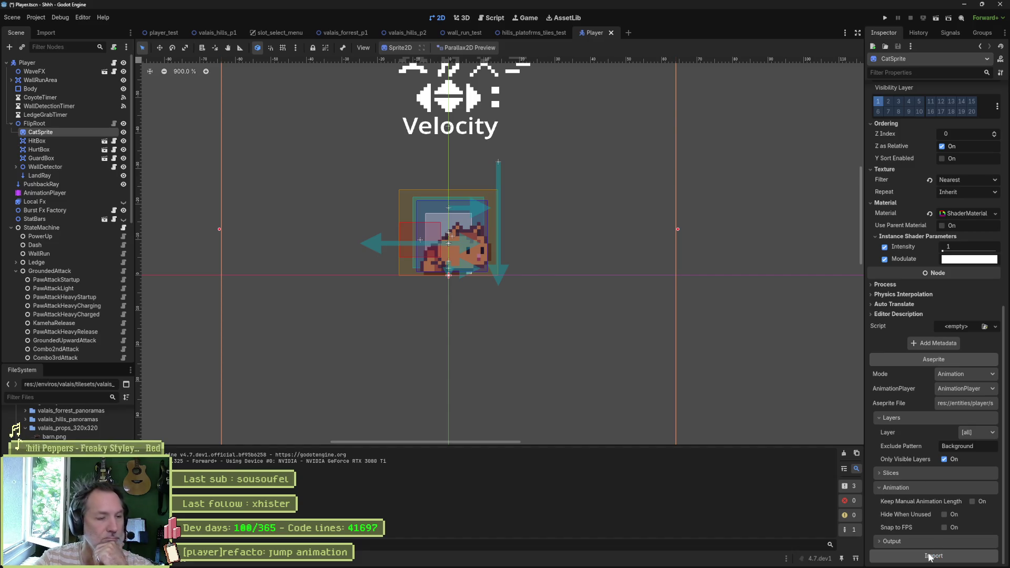
click(938, 560)
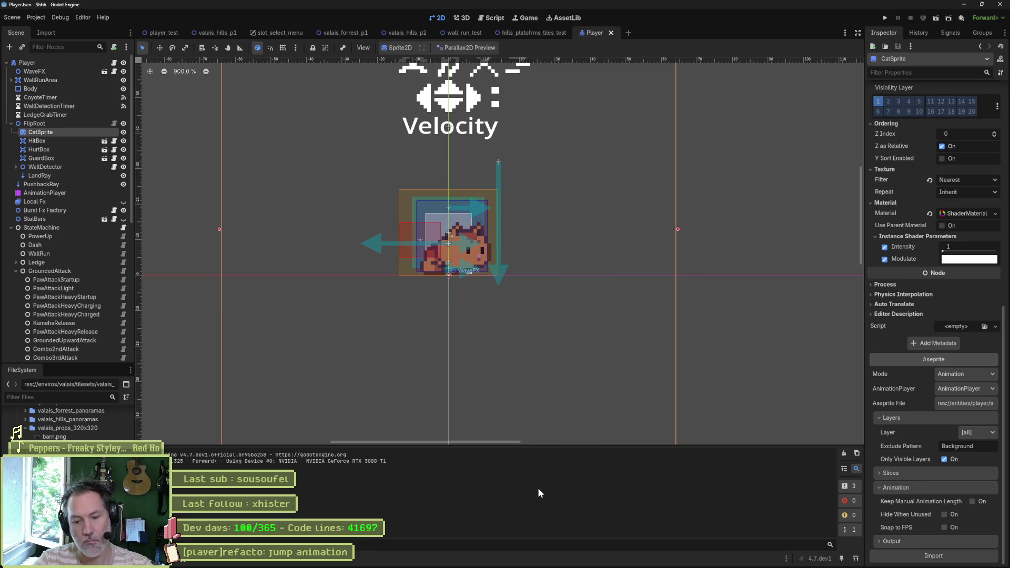
key(F5)
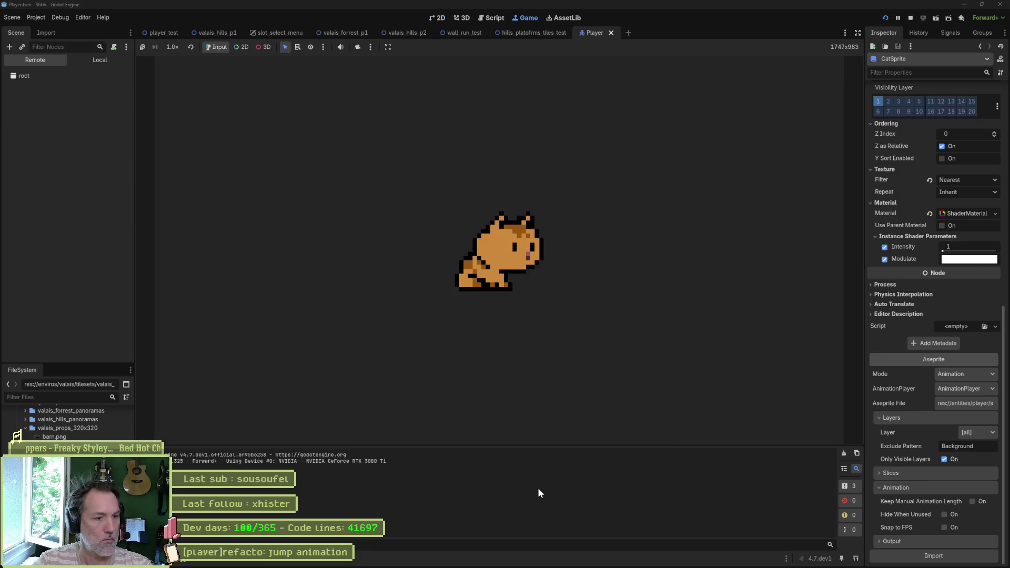
Run the cat left and right with repeated jumps onto the house, then stop and return to Aseprite.
key(space)
key(Right)
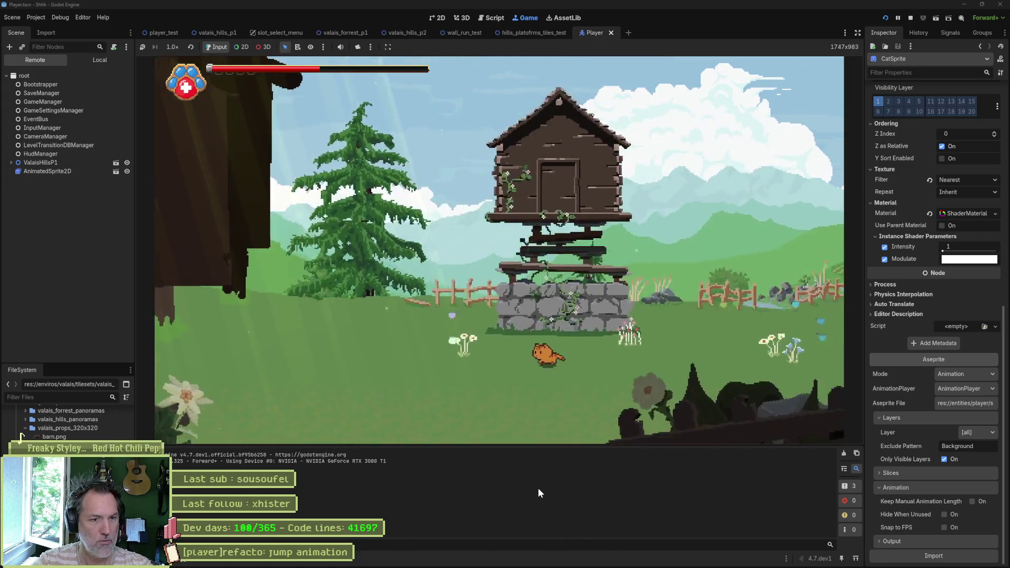
key(space)
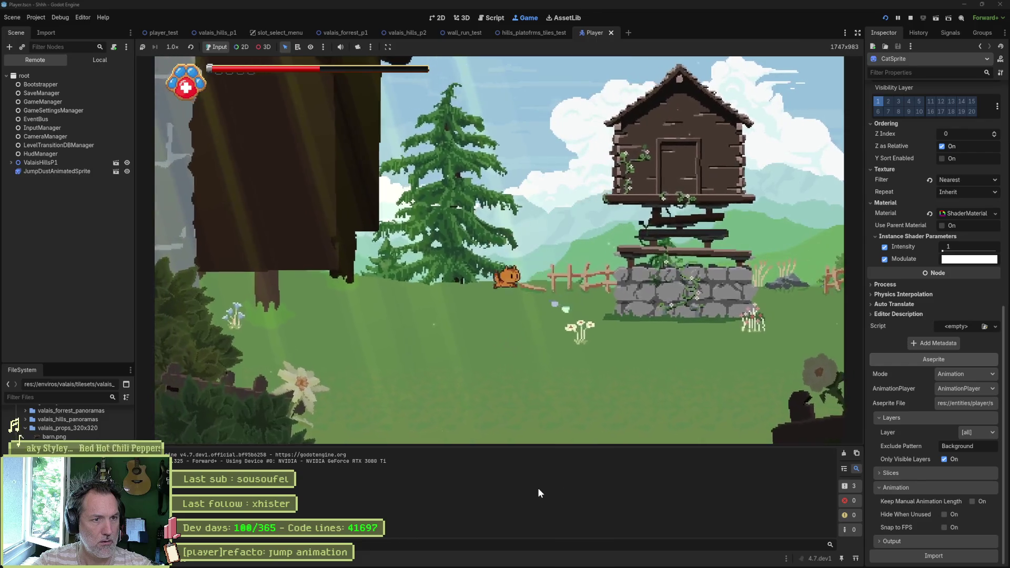
key(space)
key(Left)
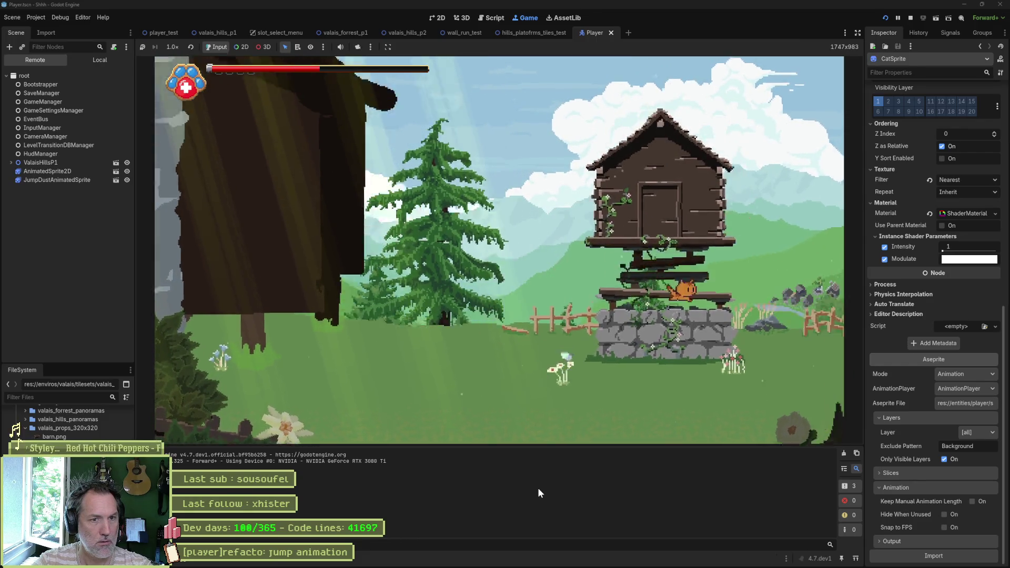
key(space)
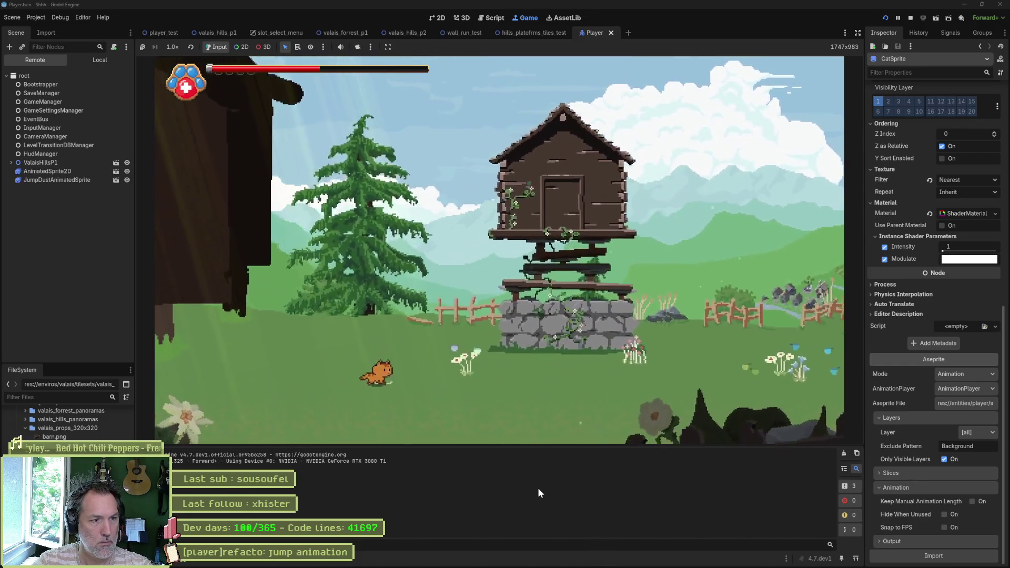
key(Right)
key(space)
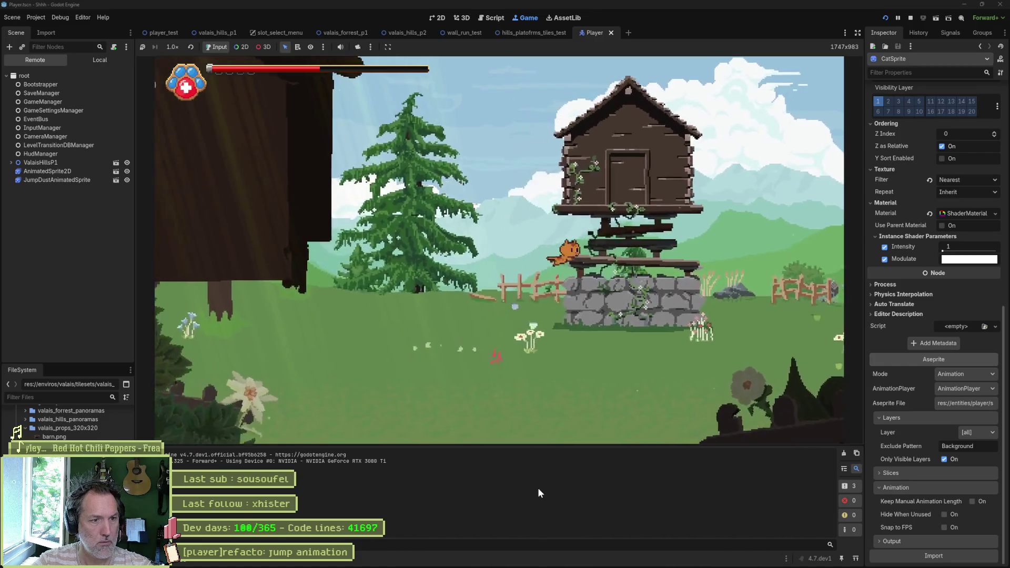
key(F8)
click(569, 561)
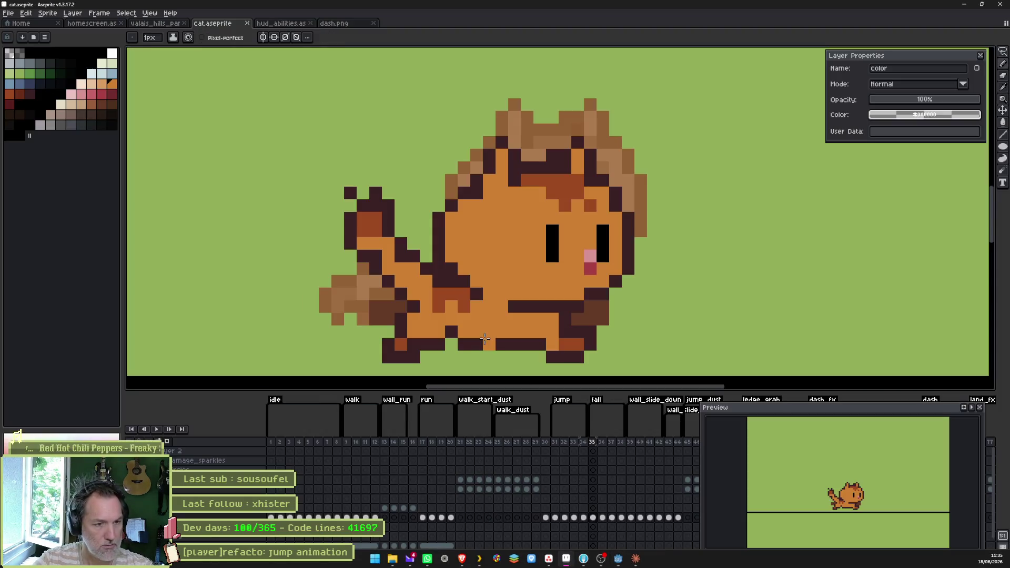
Go to jump frame 32 and hide the layer with the light brown pixels.
click(556, 443)
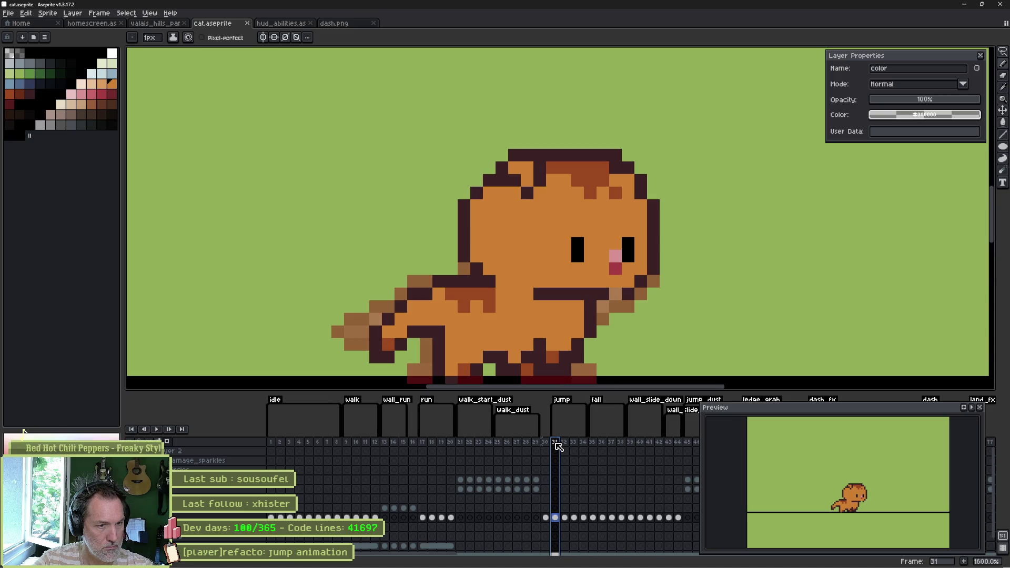
click(548, 442)
click(556, 443)
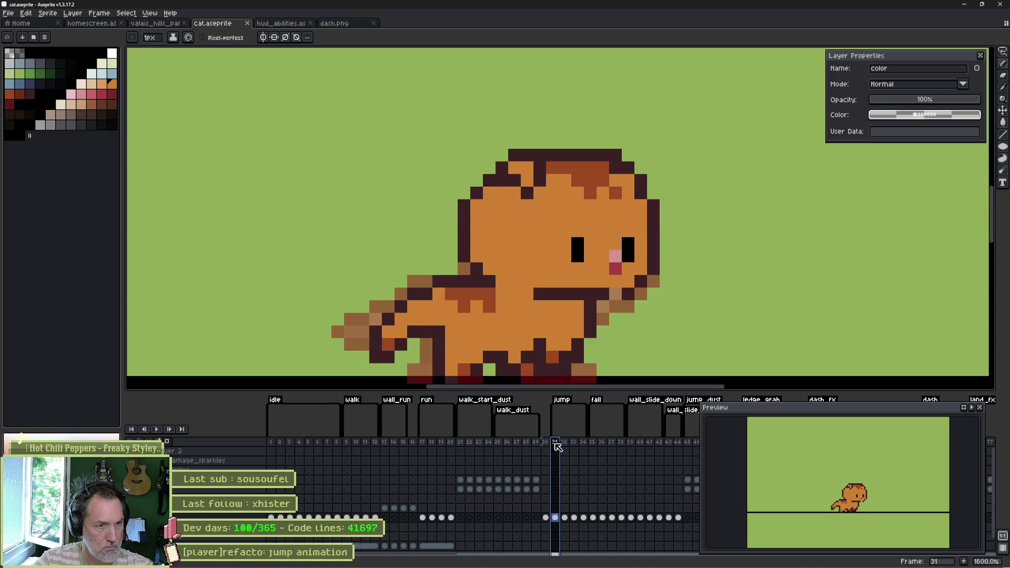
drag(557, 442, 564, 444)
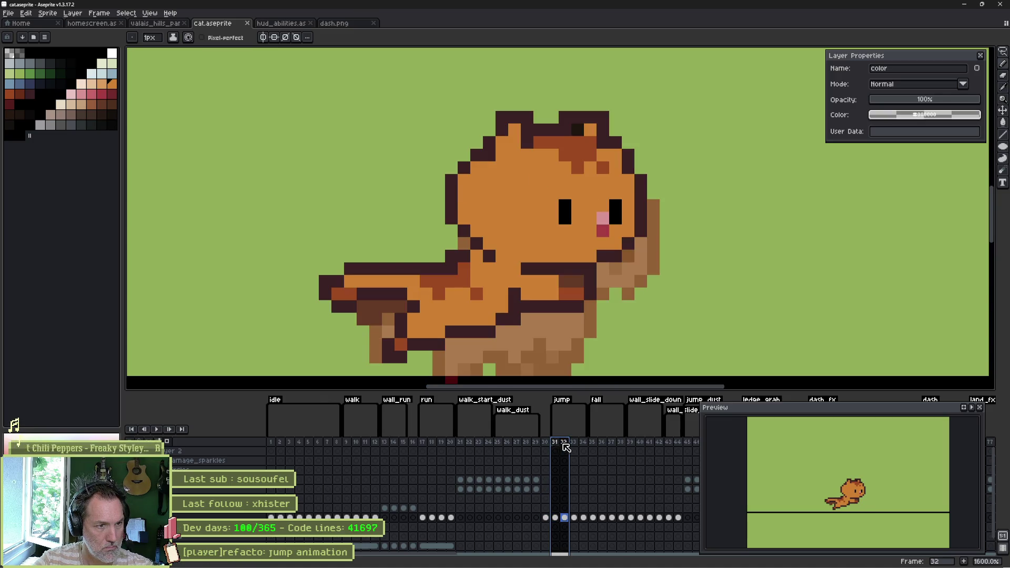
click(566, 519)
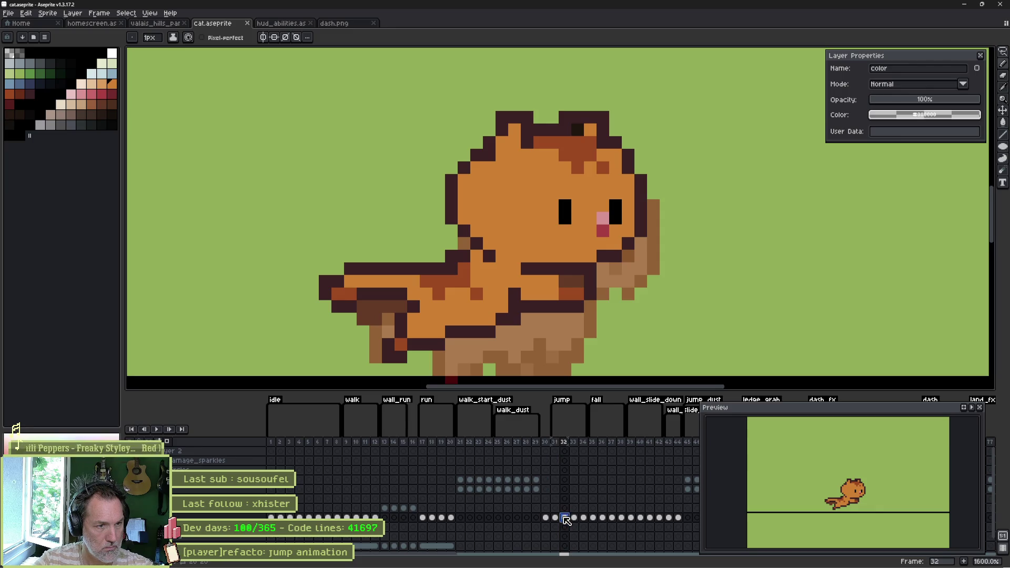
click(556, 517)
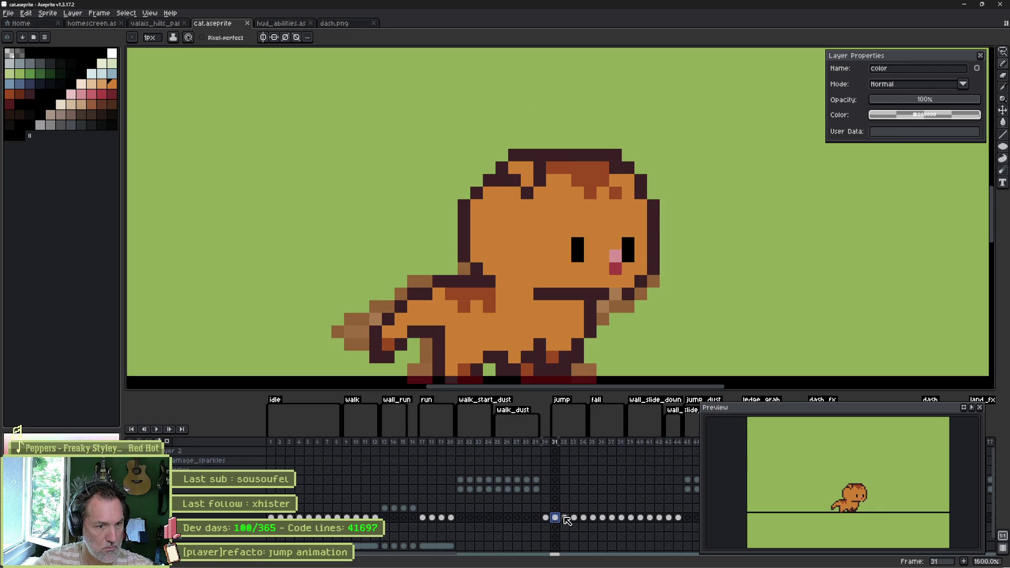
click(567, 520)
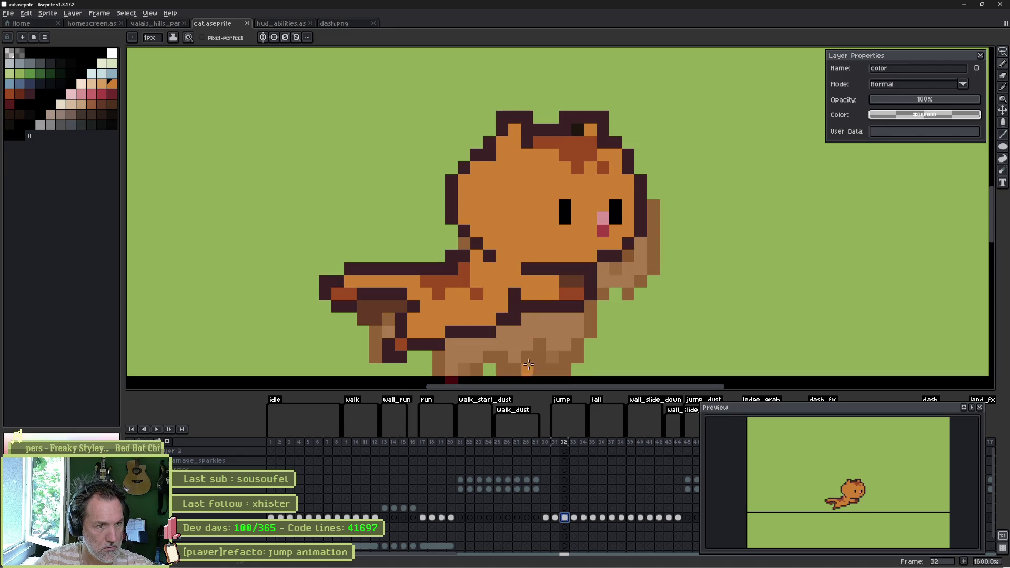
scroll(530, 278, down, 2)
scroll(530, 277, right, 2)
scroll(440, 229, up, 2)
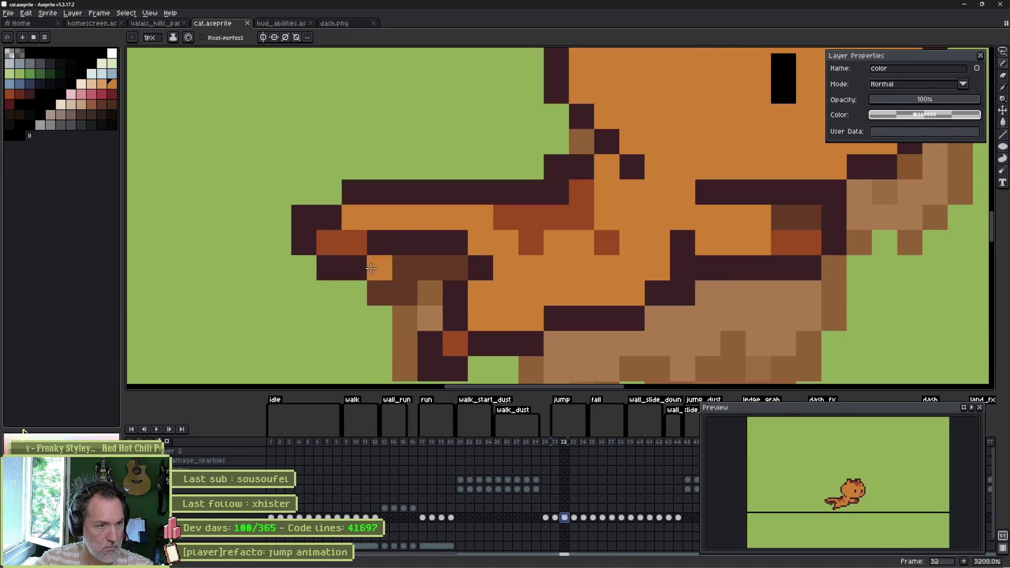
click(169, 447)
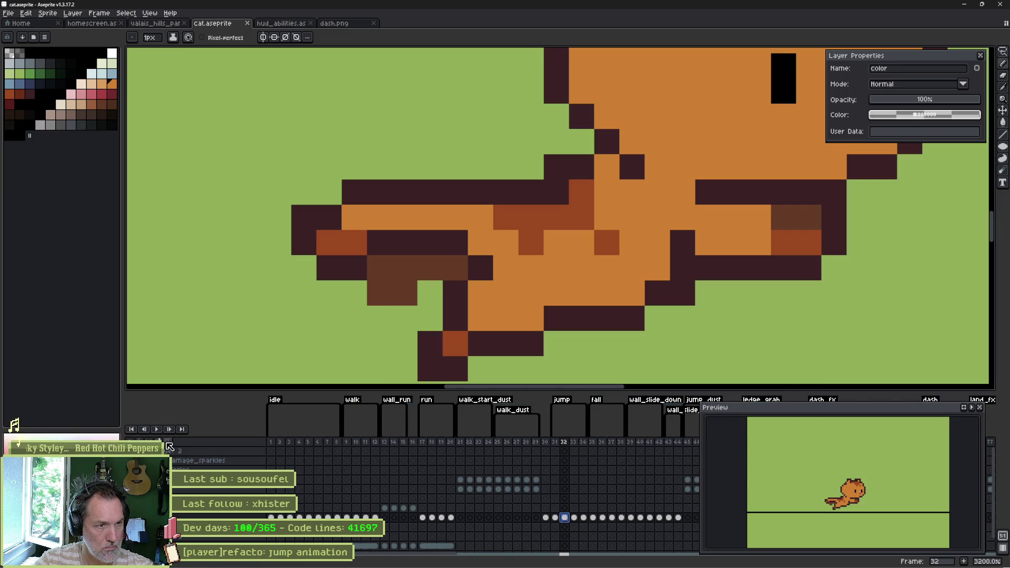
Draw the new tucked leg's dark outline and start filling it with orange fur.
key(m)
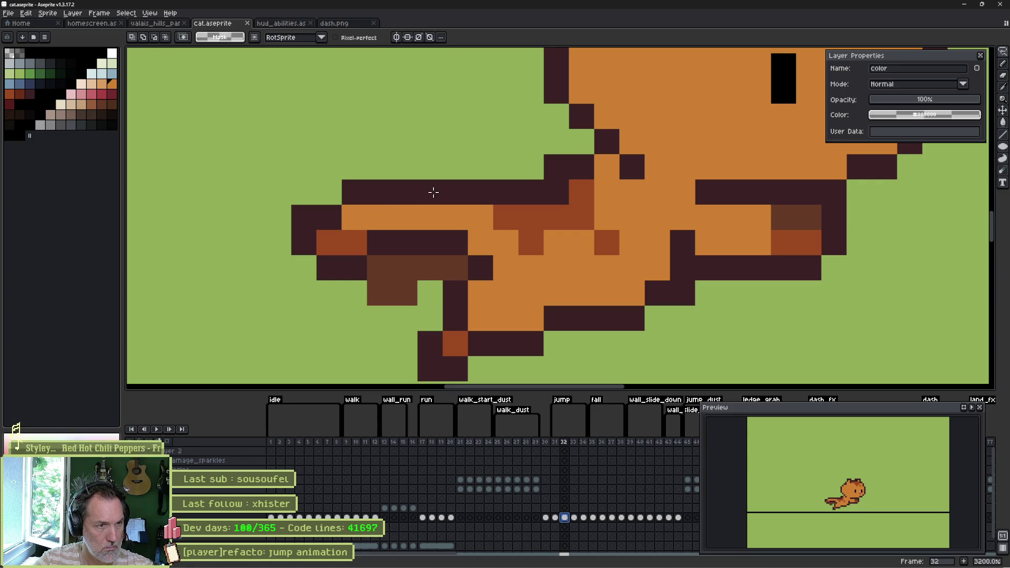
key(b)
alt+click(428, 195)
mouse_move(428, 194)
mouse_down()
mouse_move(377, 307)
mouse_move(376, 335)
mouse_move(395, 351)
mouse_up()
alt+click(342, 242)
click(404, 318)
alt+click(366, 217)
click(410, 291)
click(421, 273)
Close the leg's outline gaps and paint the remaining leg pixels orange.
alt+click(455, 292)
drag(430, 318, 435, 299)
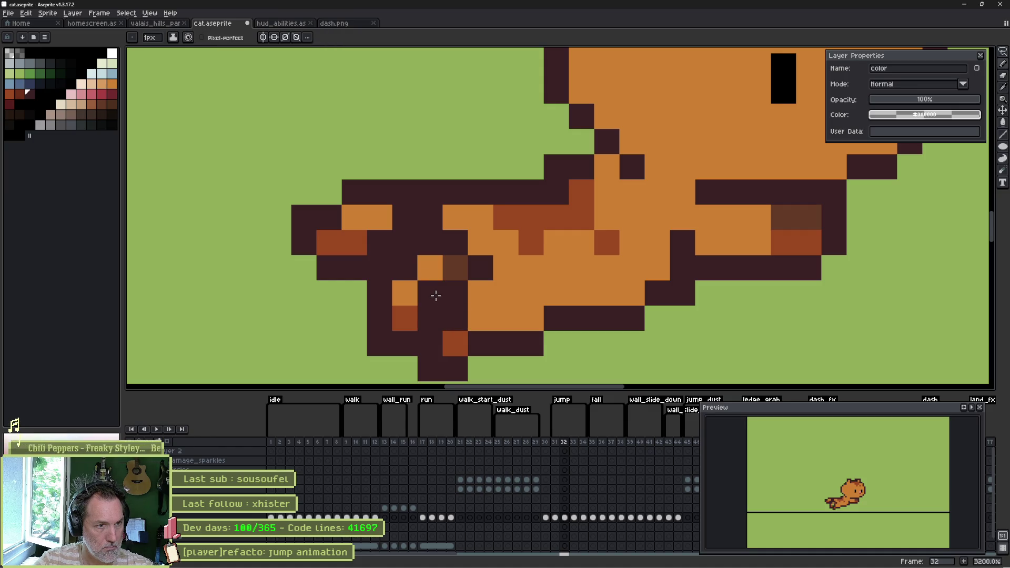
alt+click(430, 267)
click(436, 295)
click(455, 242)
click(430, 243)
Erase the old extended leg and paw, then repaint the leg's orange, dark red and outline shading.
mouse_move(401, 176)
mouse_down()
mouse_move(405, 193)
mouse_move(303, 241)
mouse_move(355, 217)
mouse_move(329, 270)
mouse_move(354, 241)
mouse_move(380, 241)
mouse_move(405, 216)
mouse_move(360, 238)
mouse_move(349, 266)
mouse_move(304, 293)
mouse_move(375, 350)
mouse_up()
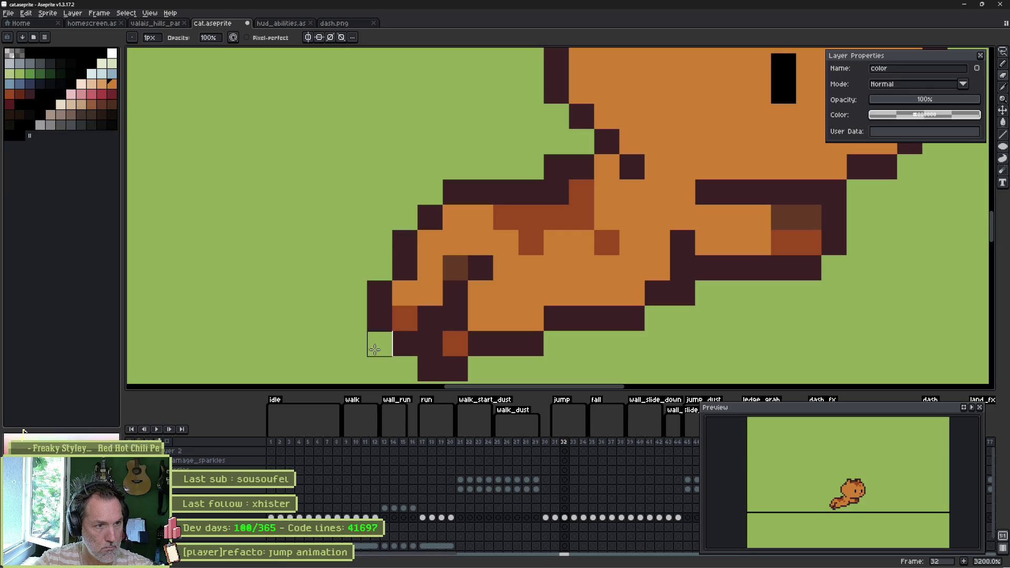
key(b)
drag(456, 265, 510, 227)
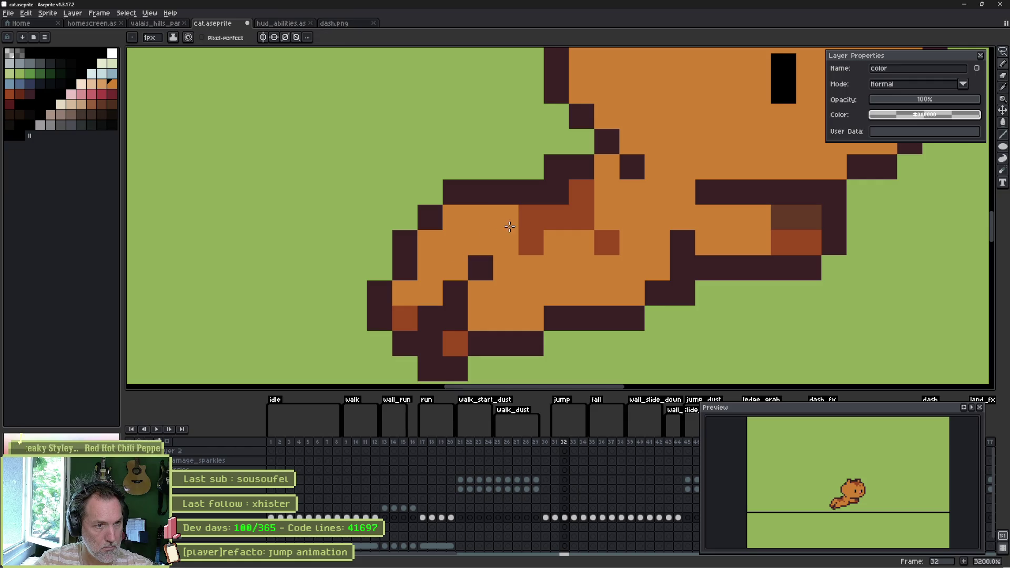
right_click(510, 227)
click(527, 227)
right_click(527, 226)
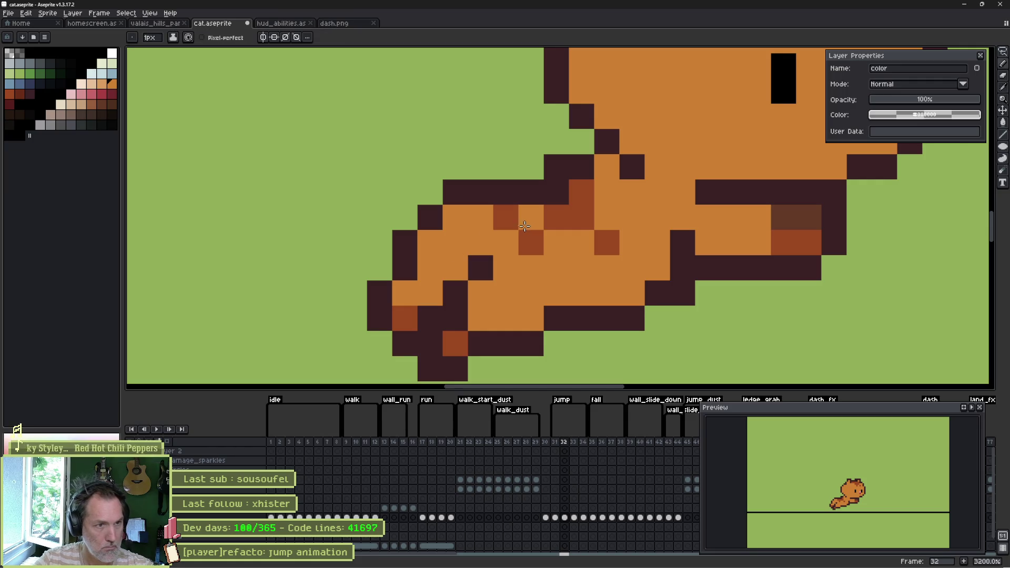
alt+click(429, 219)
click(456, 218)
Erase a stray pixel and step through the neighbouring jump frames to check the leg.
key(e)
click(455, 192)
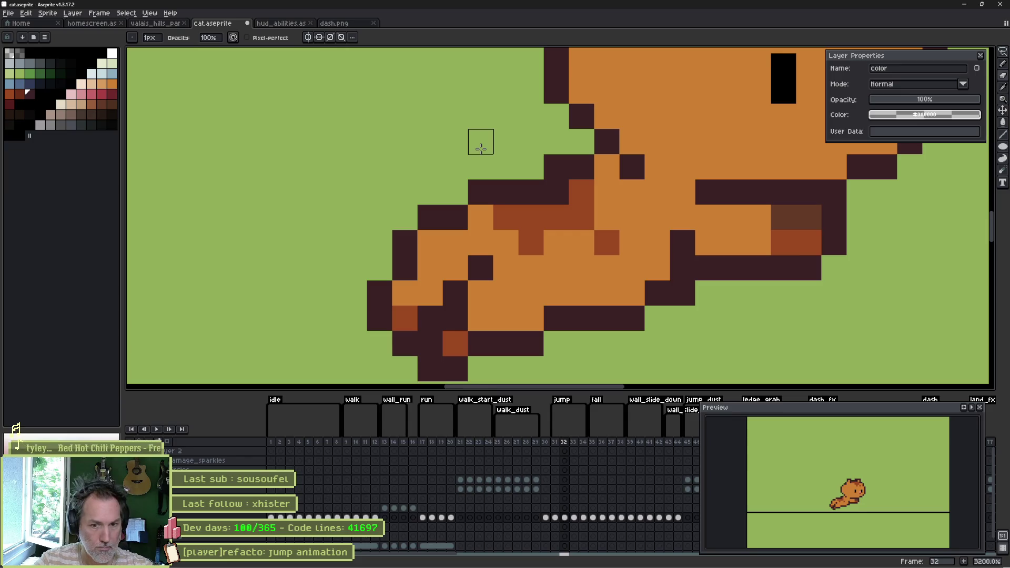
key(comma)
key(period)
key(period)
key(period)
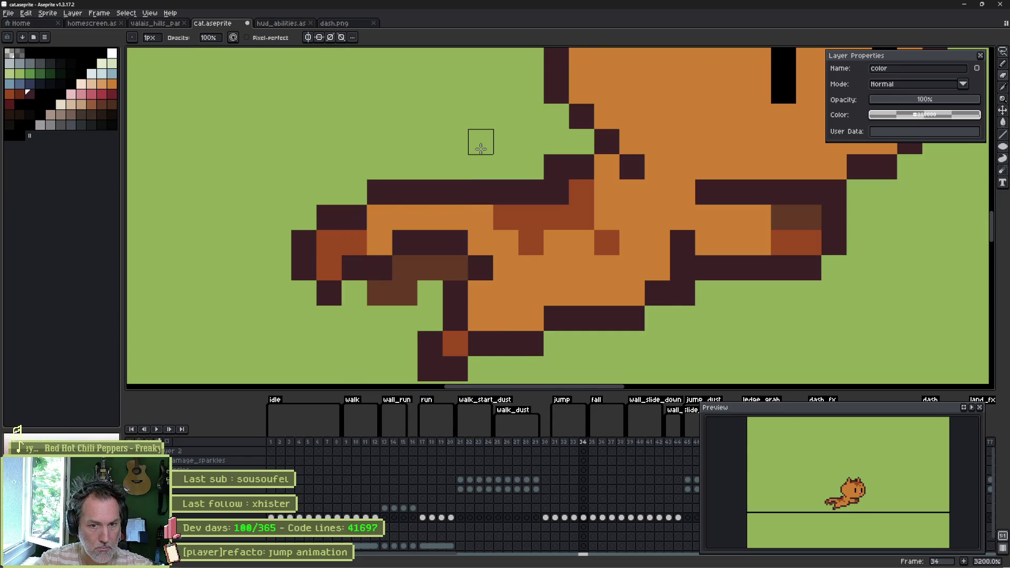
key(alt+Tab)
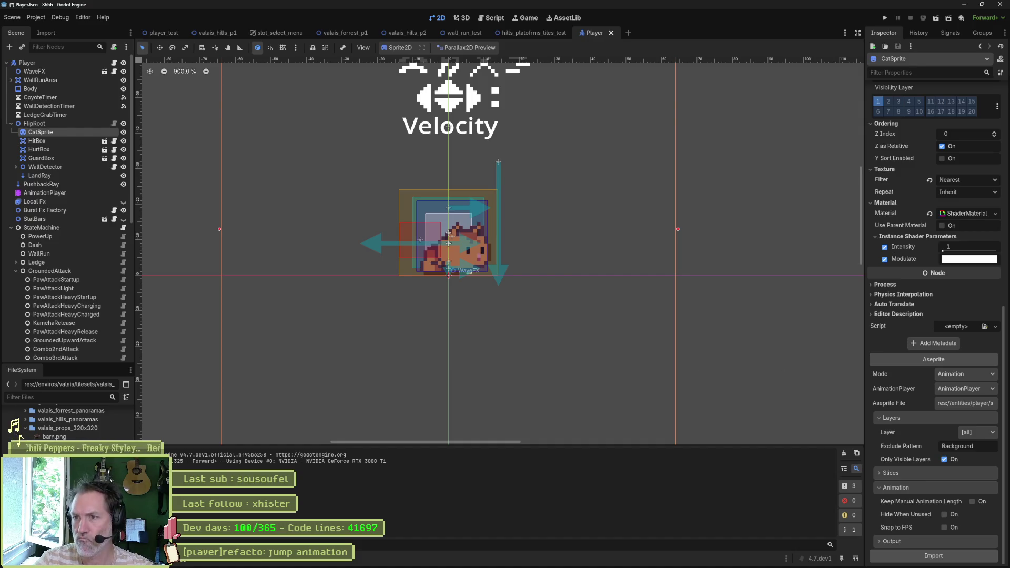
Reimport the Aseprite cat, run the game, and run and jump onto the fence before stopping.
click(934, 556)
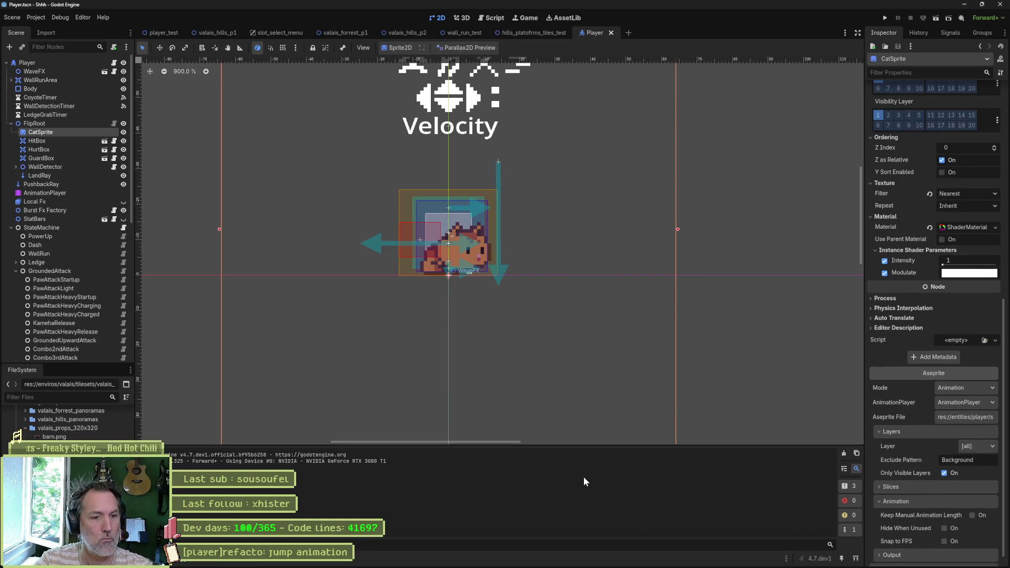
key(F6)
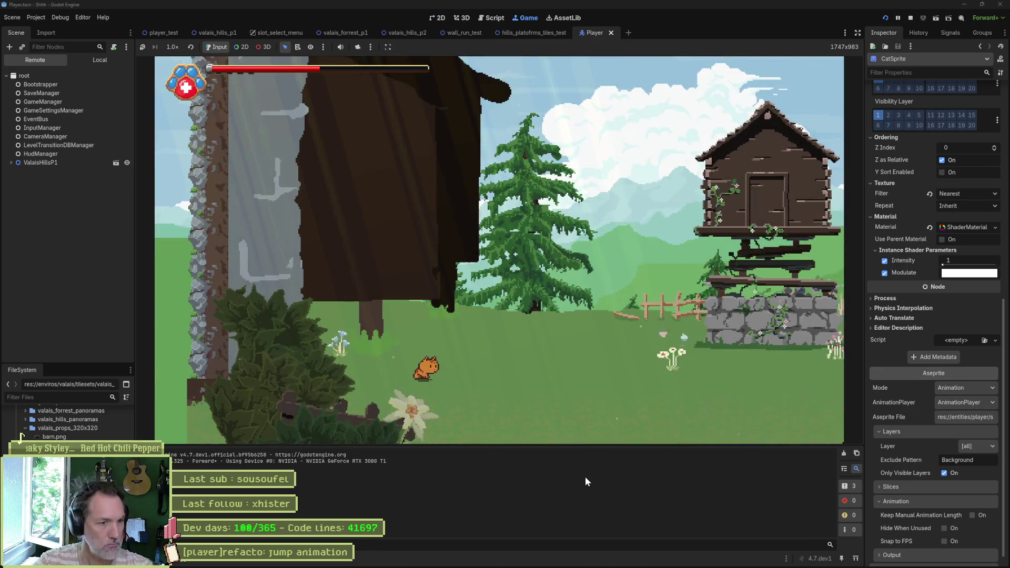
key(Right)
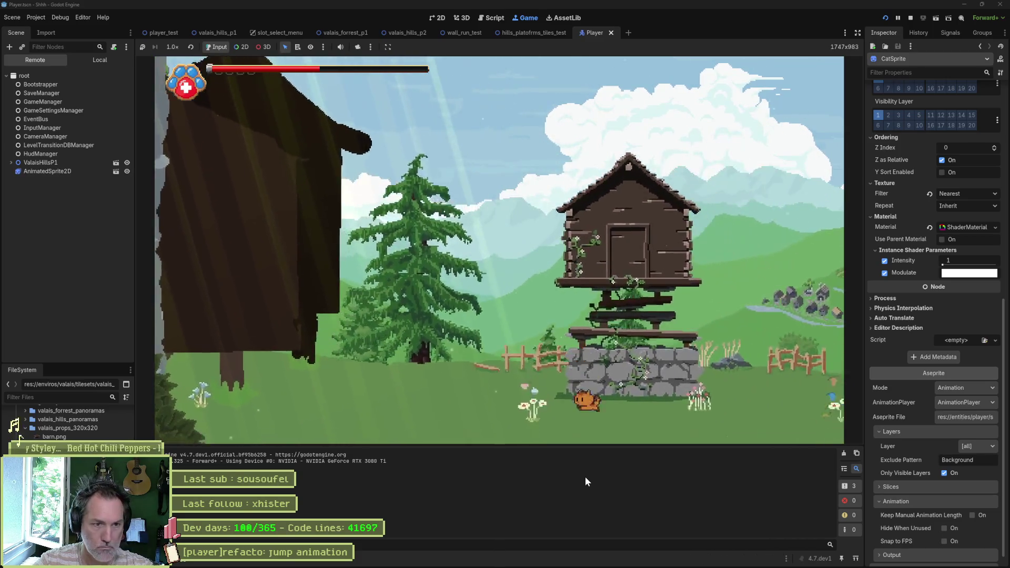
key(Left)
key(Right)
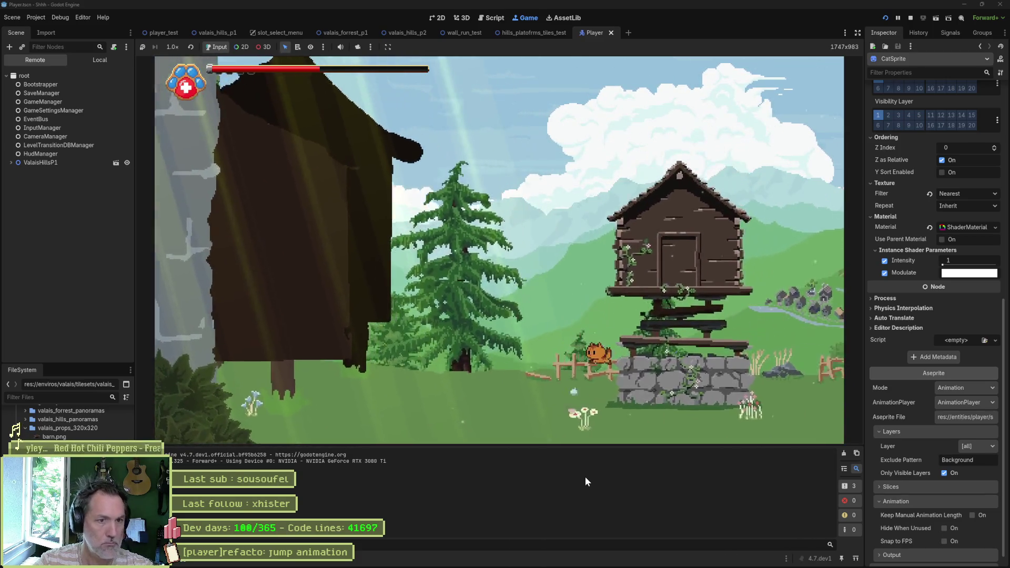
key(Left)
key(space)
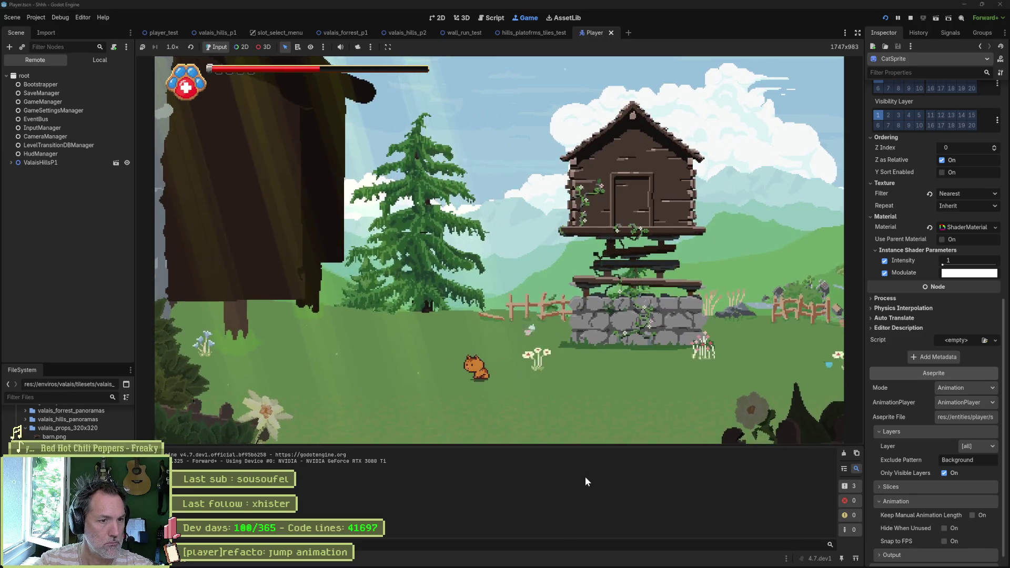
key(space)
key(space)
key(space)
key(space)
key(space)
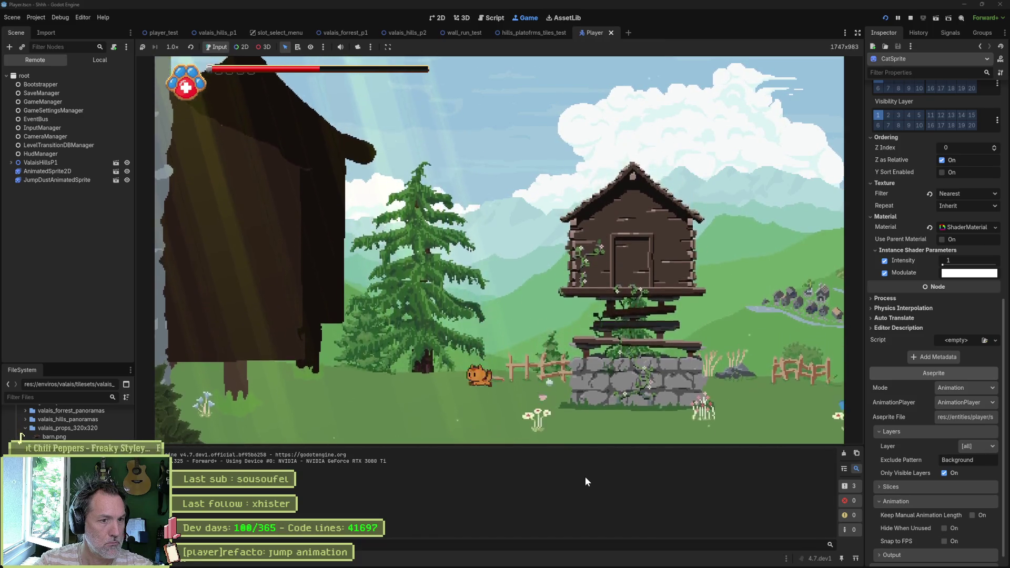
key(F8)
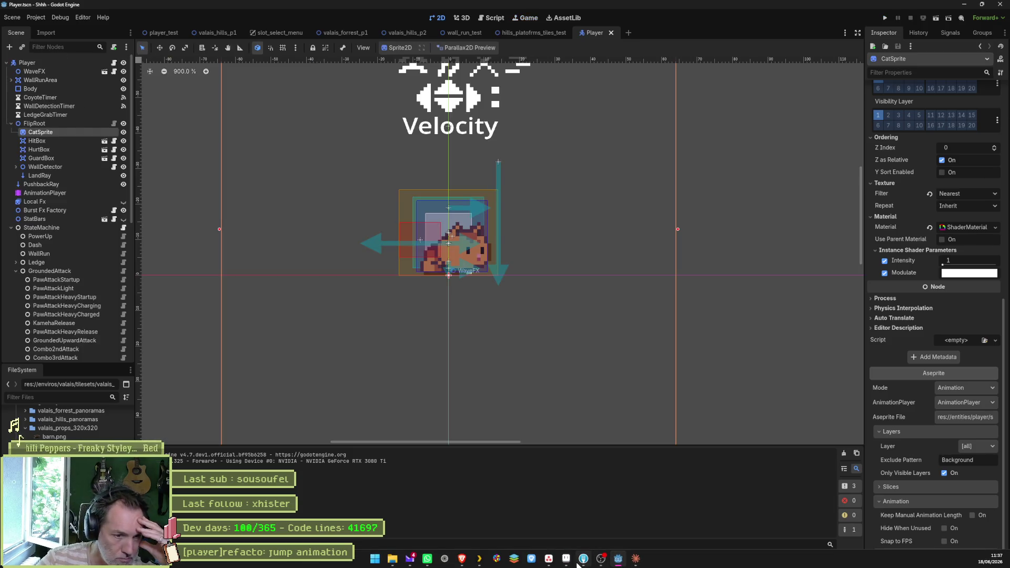
click(566, 558)
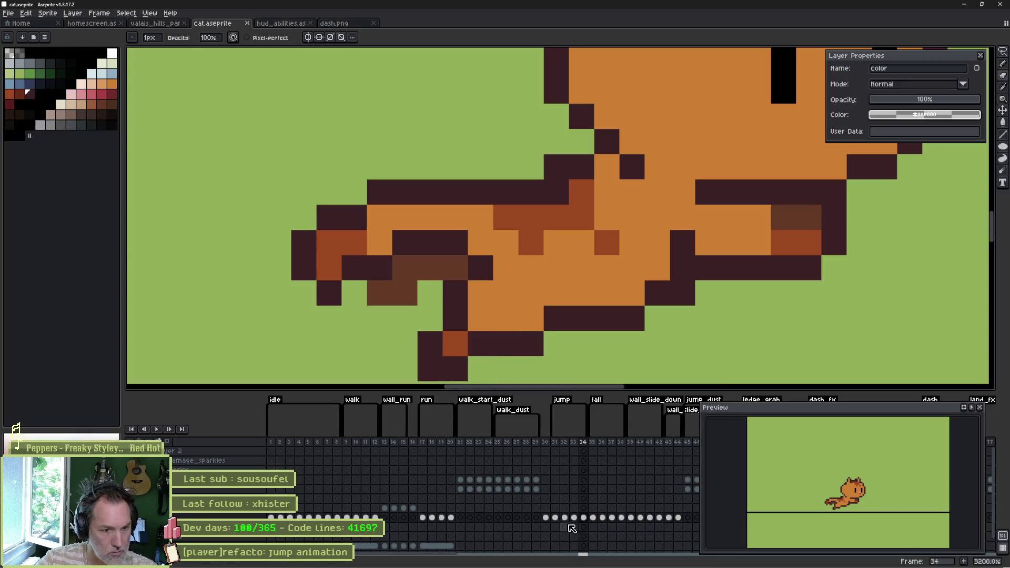
Play back jump frames 32–34 and compare frames 32 and 33.
drag(565, 519, 583, 518)
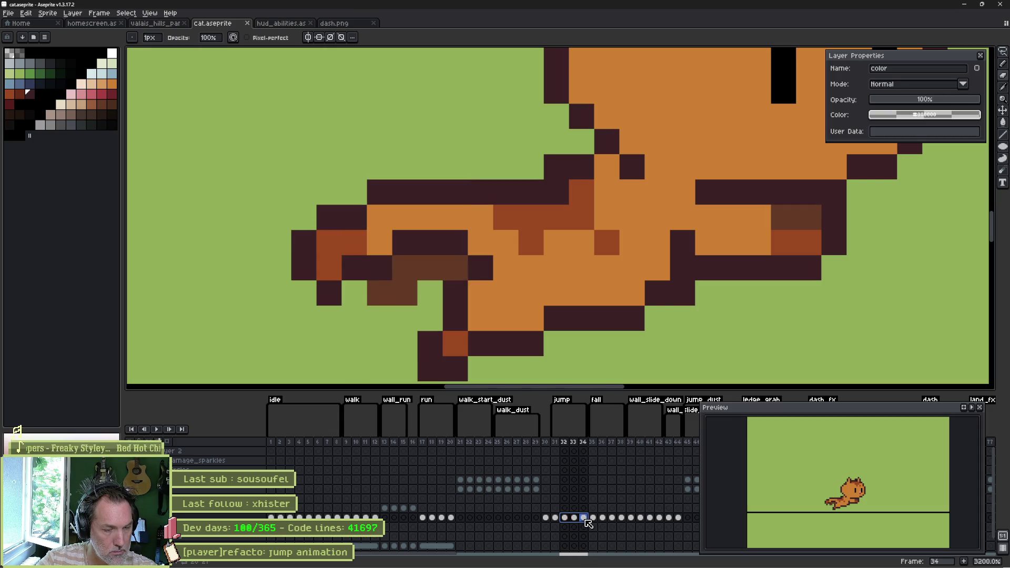
key(Return)
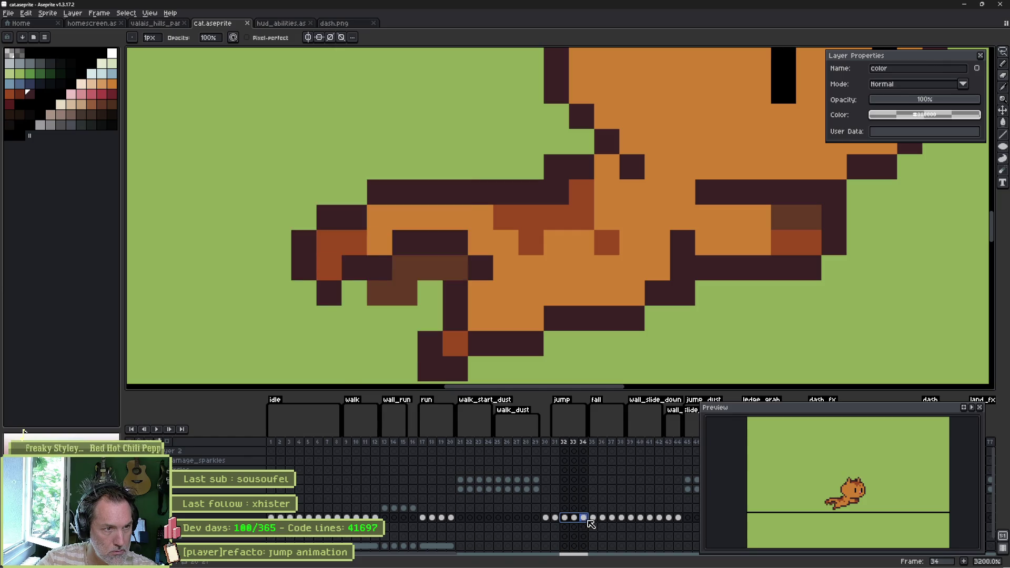
shift+click(576, 520)
click(567, 520)
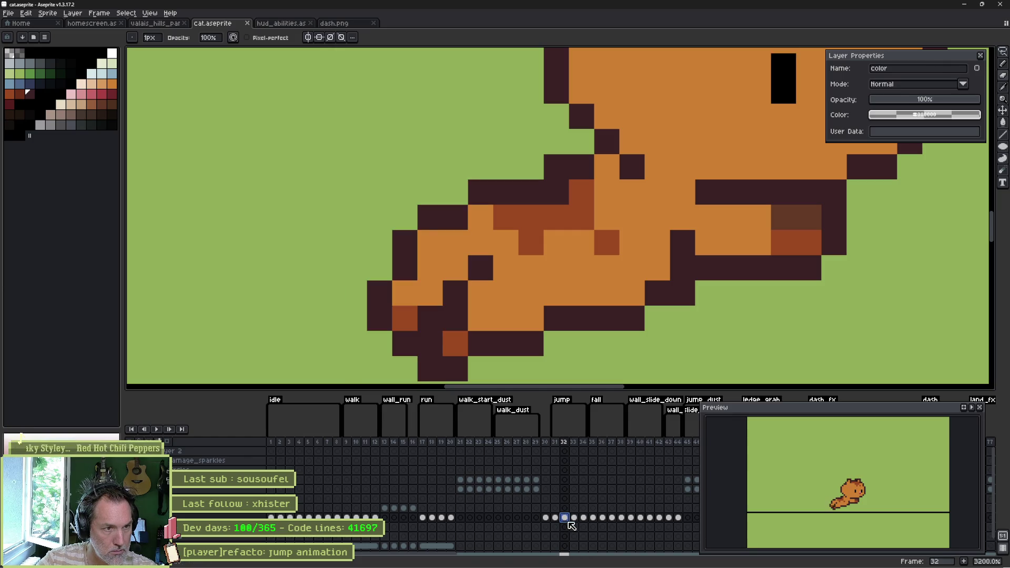
shift+click(584, 520)
shift+click(577, 520)
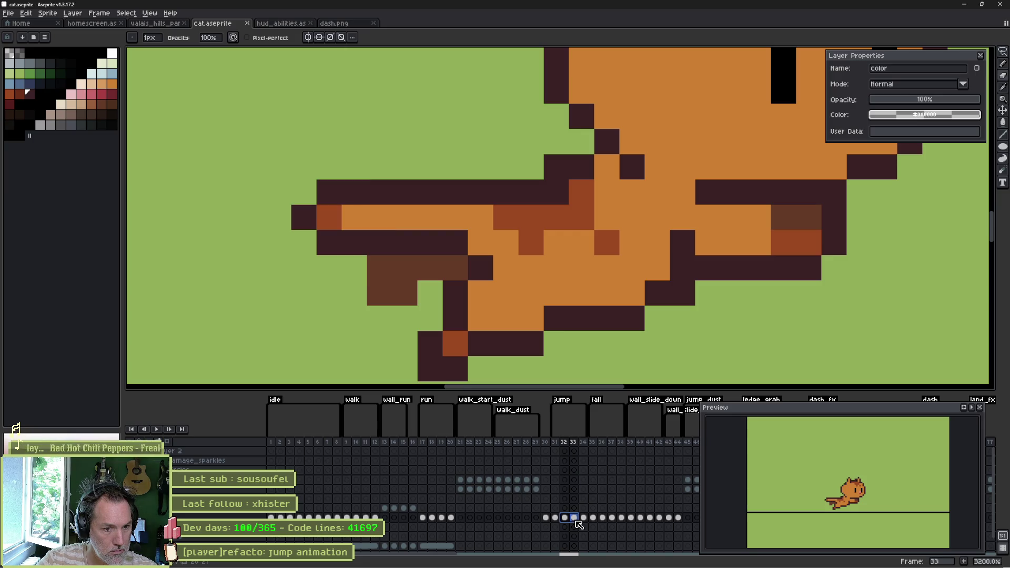
Lasso the tail in frame 33 and paste it into position in frame 34, undoing a stray stroke.
key(q)
mouse_move(456, 173)
mouse_down()
mouse_move(458, 219)
mouse_move(314, 267)
mouse_move(273, 158)
mouse_move(463, 156)
mouse_up()
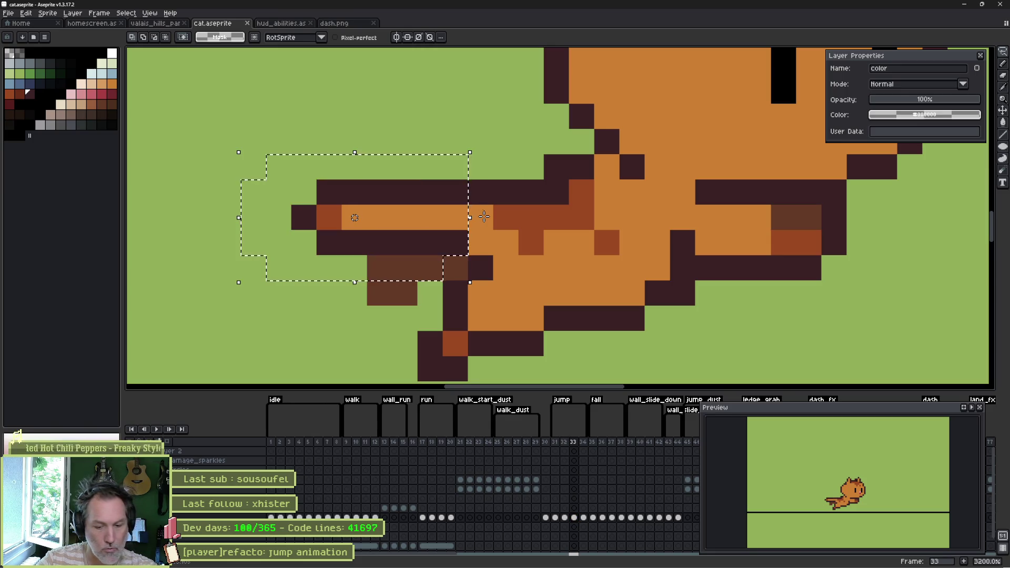
key(ctrl+d)
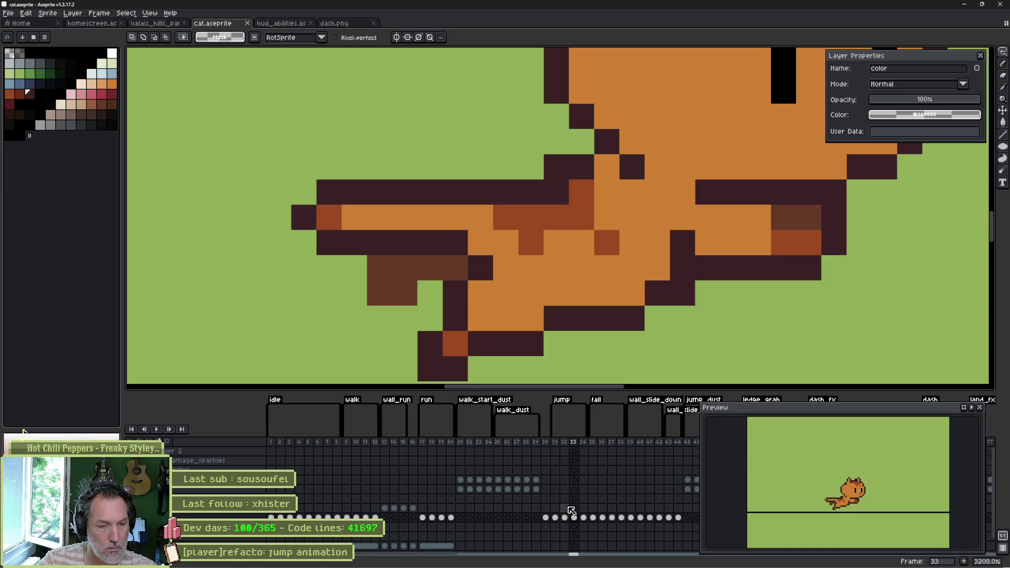
click(584, 519)
key(ctrl+v)
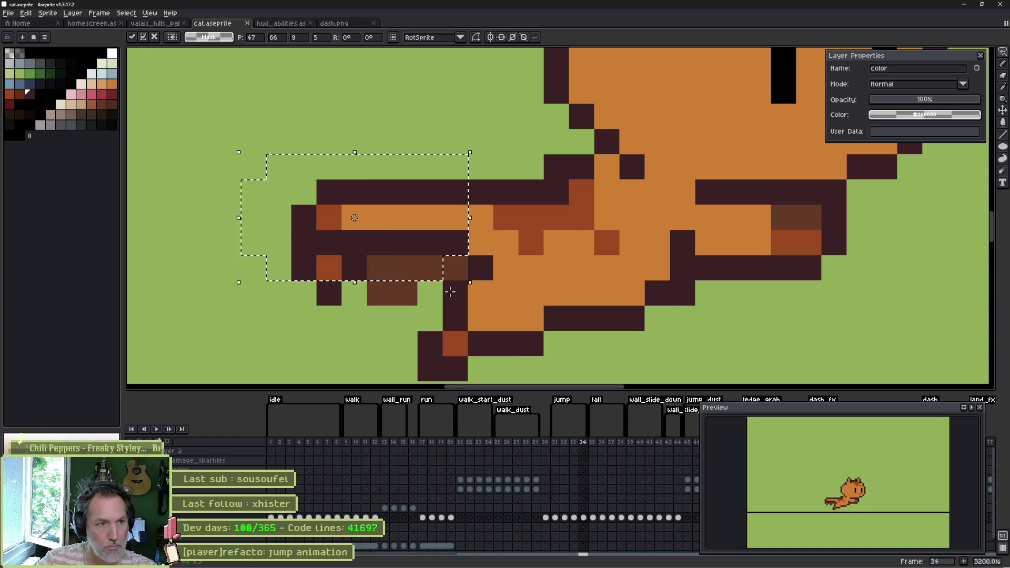
drag(421, 236, 407, 157)
key(Up)
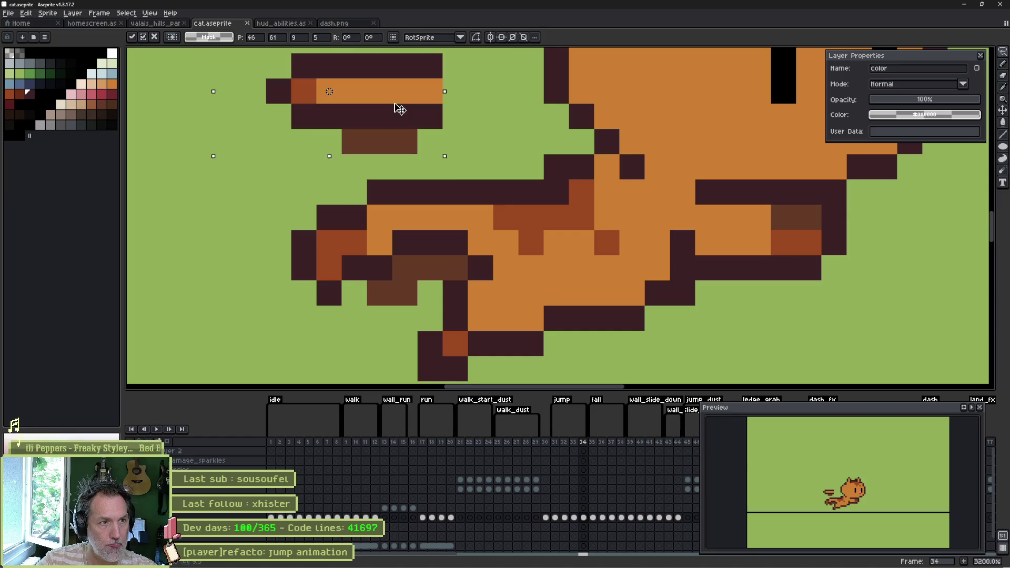
click(408, 220)
drag(378, 183, 462, 205)
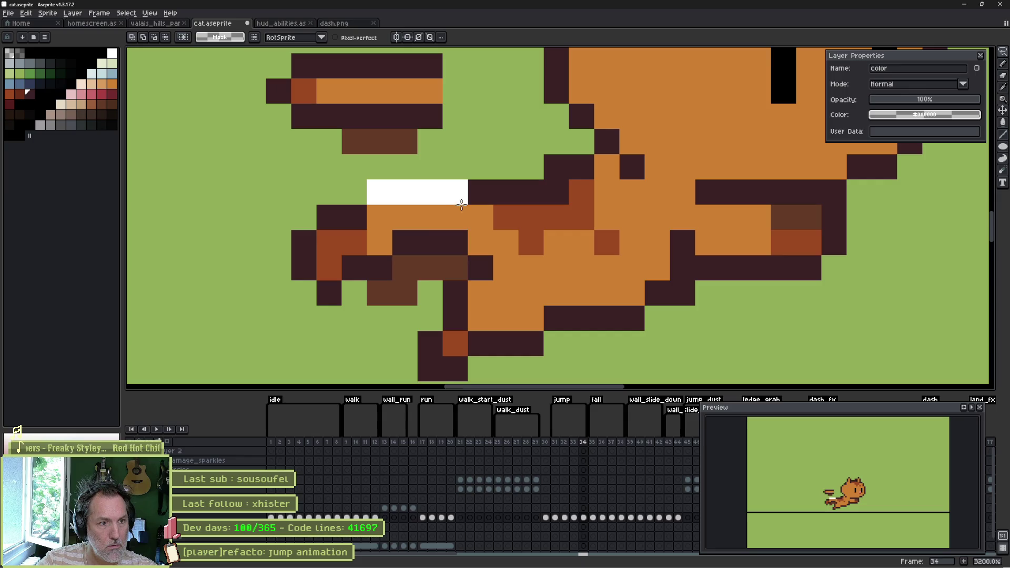
key(ctrl+z)
key(ctrl+z)
key(ctrl+z)
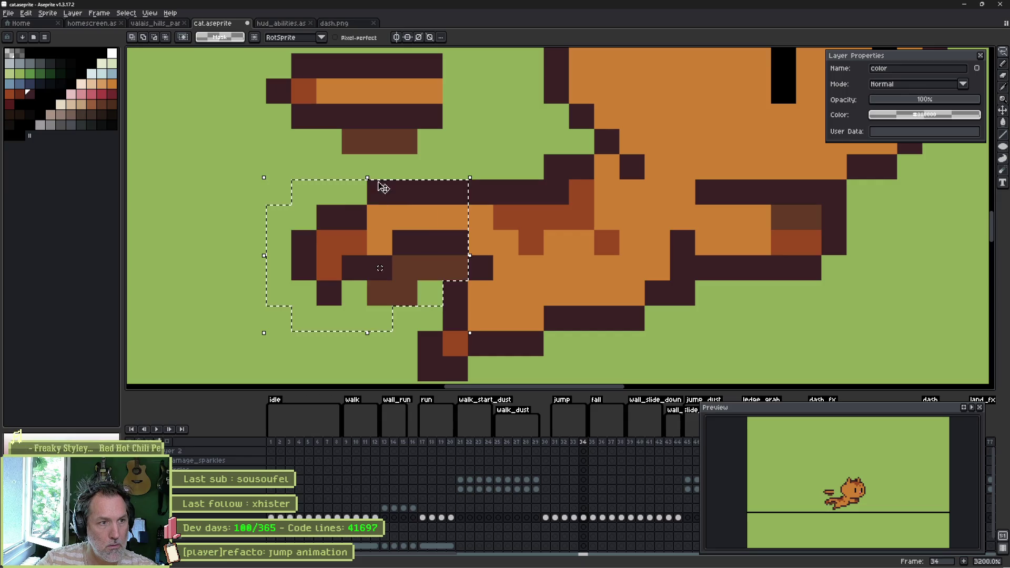
Paste the tail into frame 33 as well, then step through the jump frames.
click(574, 518)
key(ctrl+v)
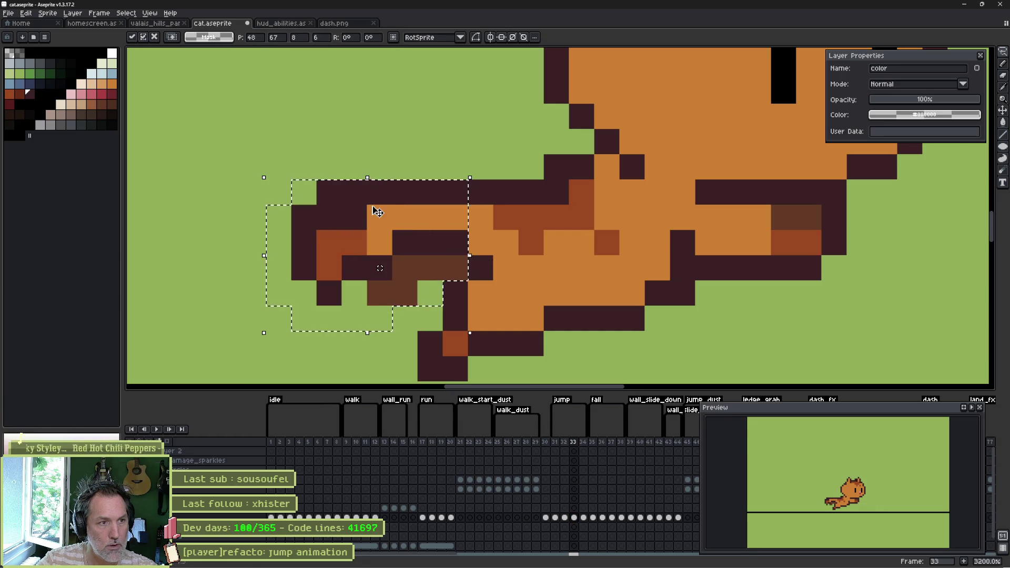
key(b)
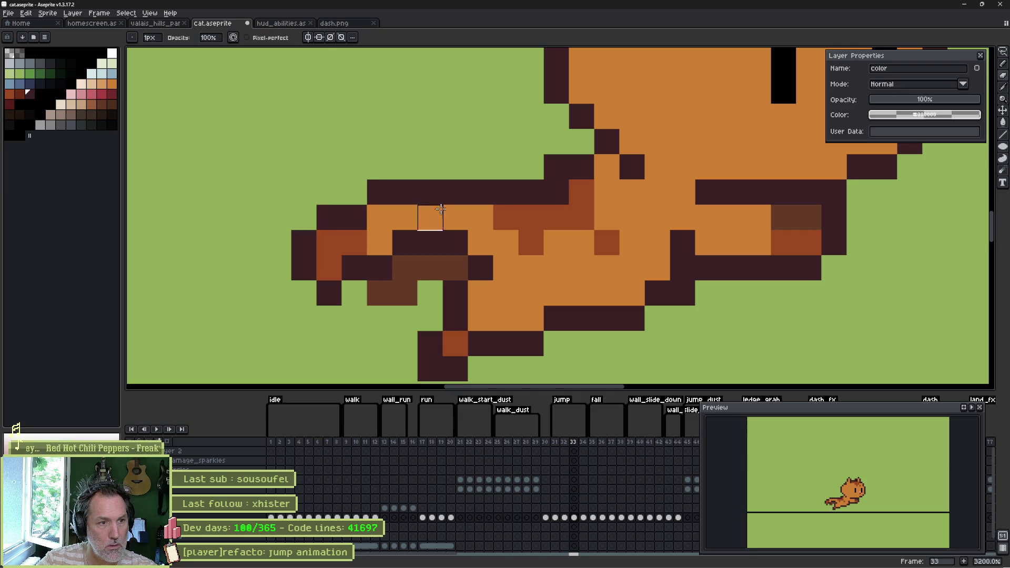
key(Left)
key(Right)
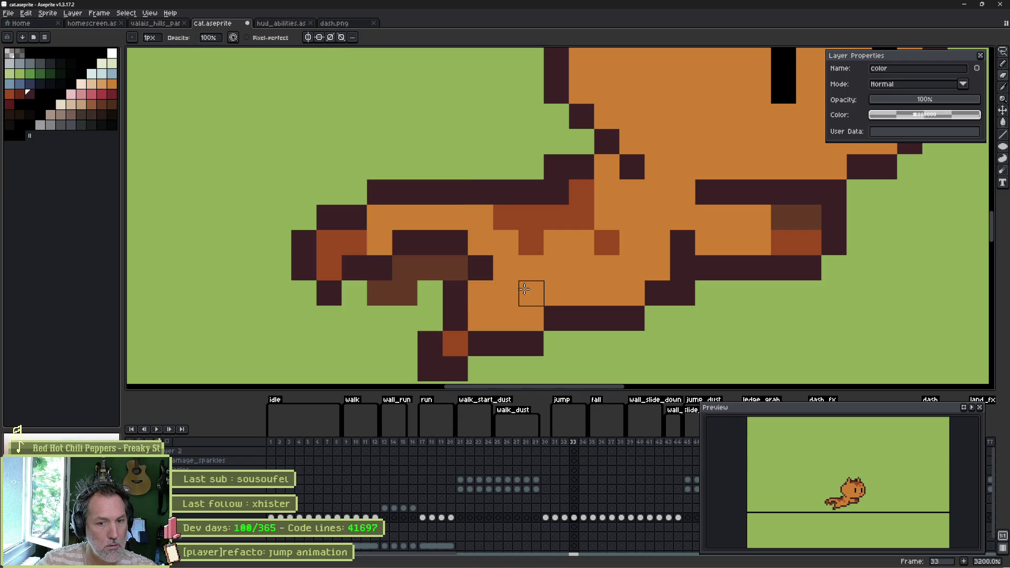
key(Right)
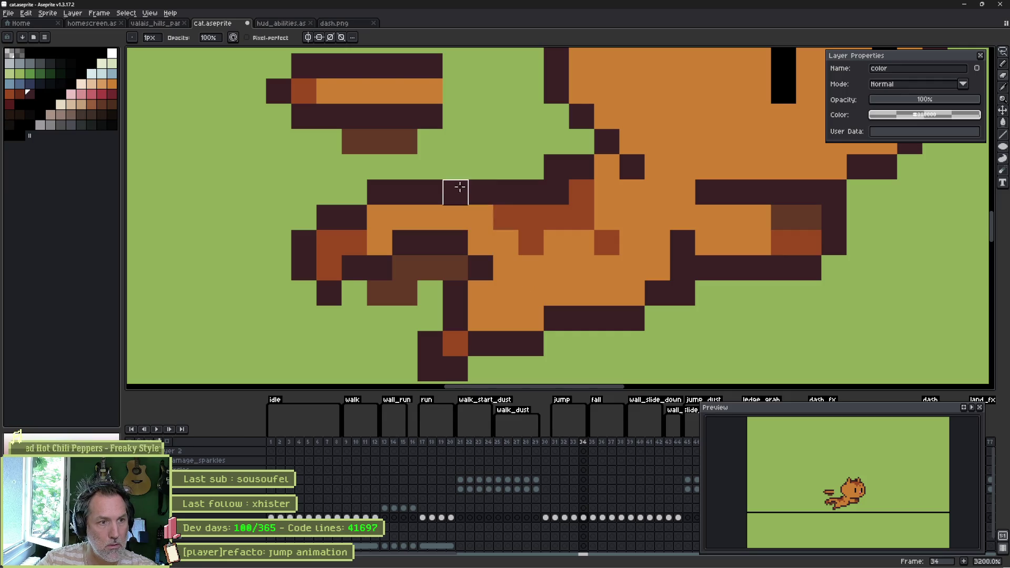
Erase the lower-left tail pixels in frame 34 and shift the tail down one pixel, then preview.
mouse_move(377, 203)
mouse_down()
mouse_move(302, 269)
mouse_move(329, 265)
mouse_up()
key(m)
drag(241, 53, 468, 154)
mouse_move(337, 84)
mouse_down()
mouse_move(381, 176)
mouse_move(383, 209)
mouse_up()
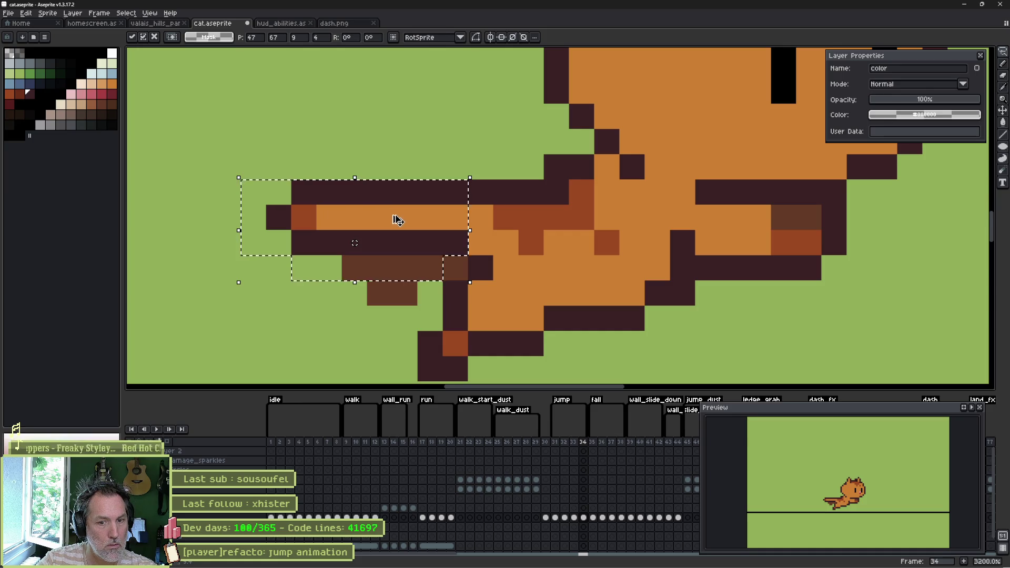
key(ctrl+d)
key(Left)
key(Left)
key(Left)
key(Right)
key(Right)
key(Right)
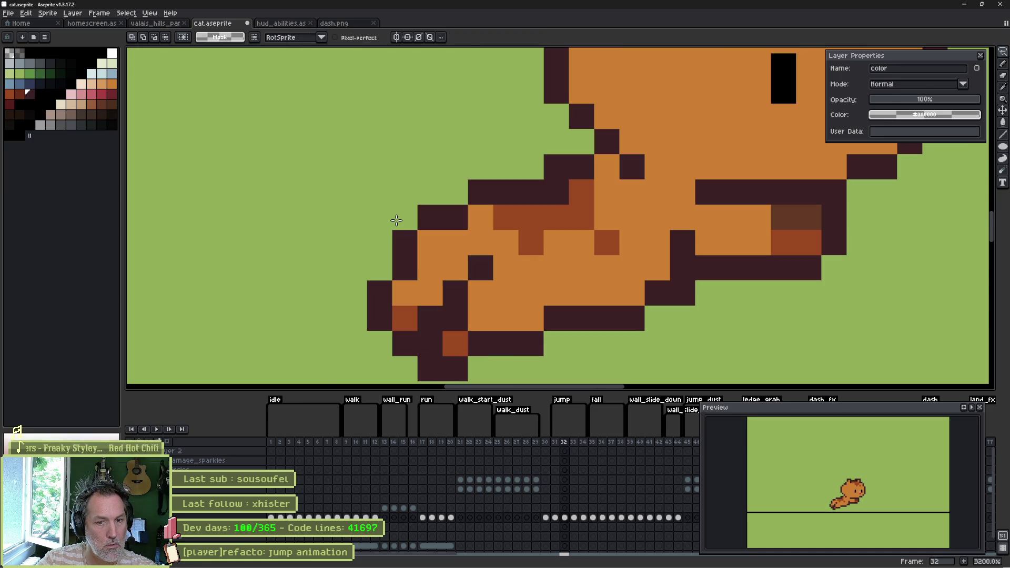
key(alt+Tab)
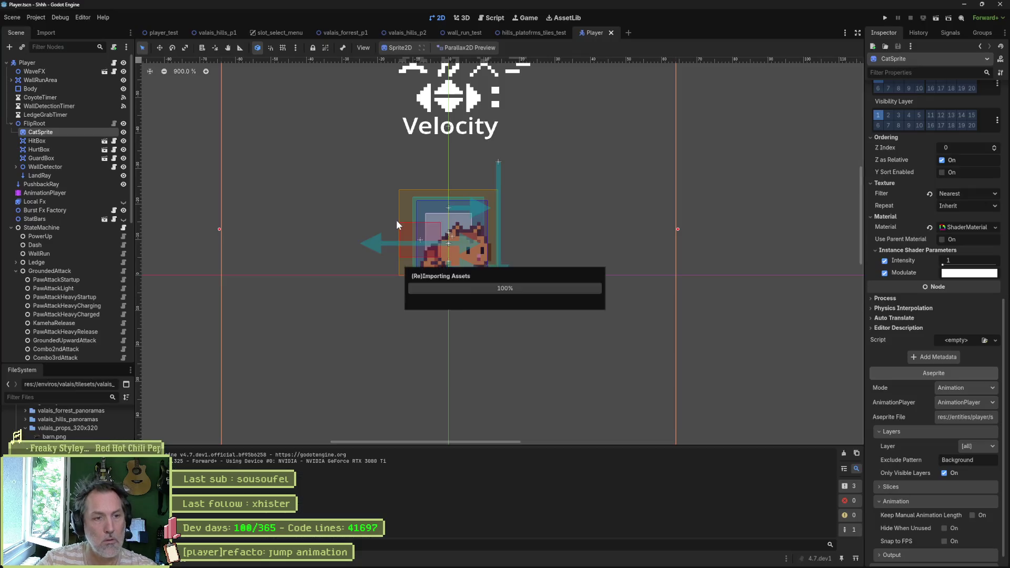
Save Player.tscn once the reimport finishes and run the project with F5.
scroll(946, 562, down, 1)
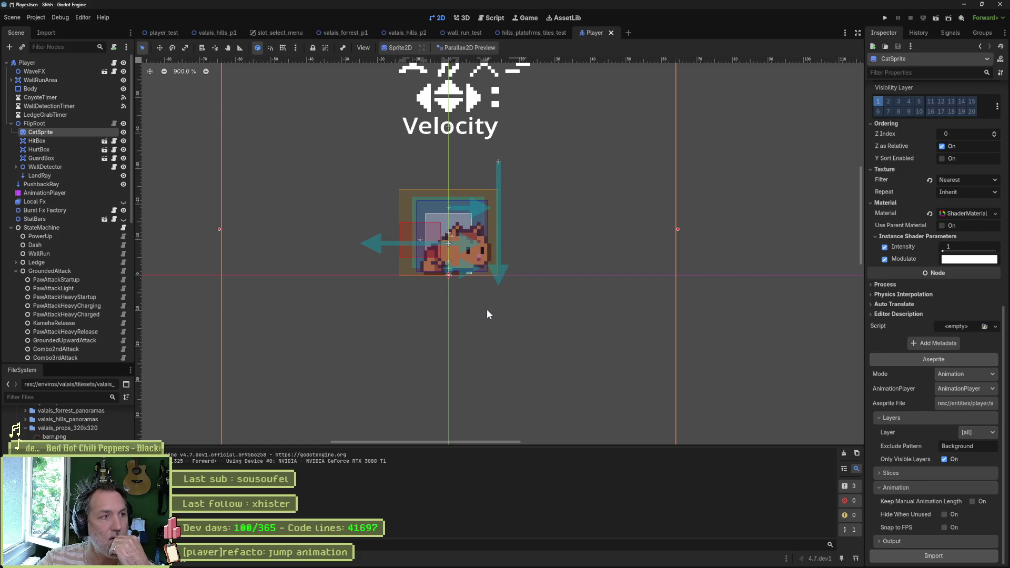
key(ctrl+s)
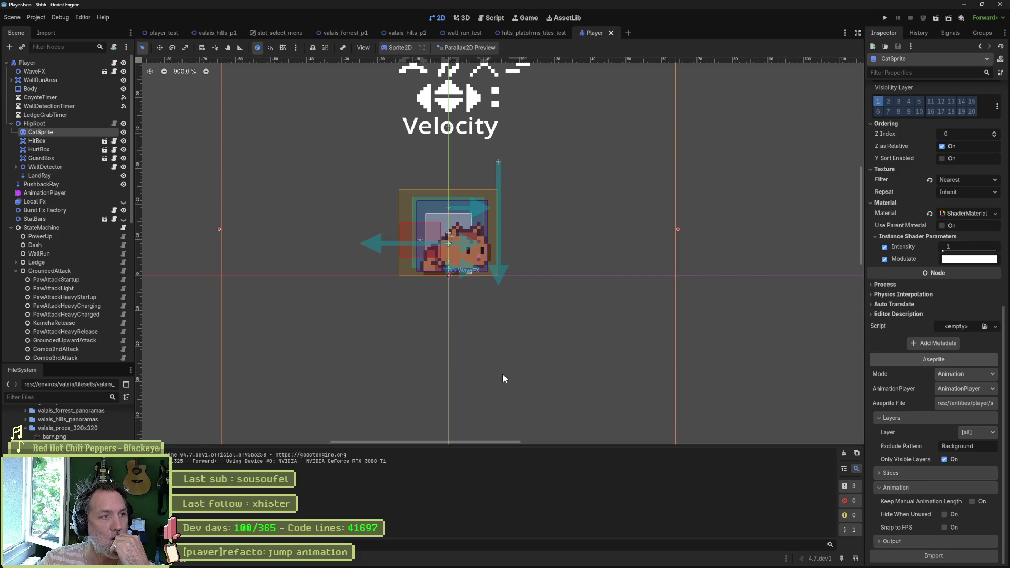
key(F5)
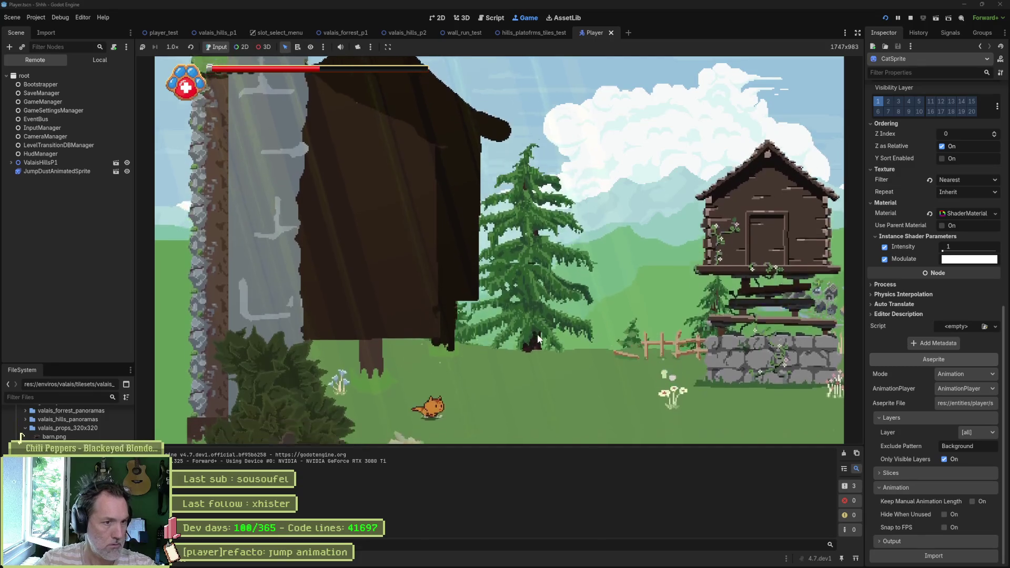
Run and jump the cat past the hut, barn and cliff ledges toward the scarecrow, then stop the game.
key(space)
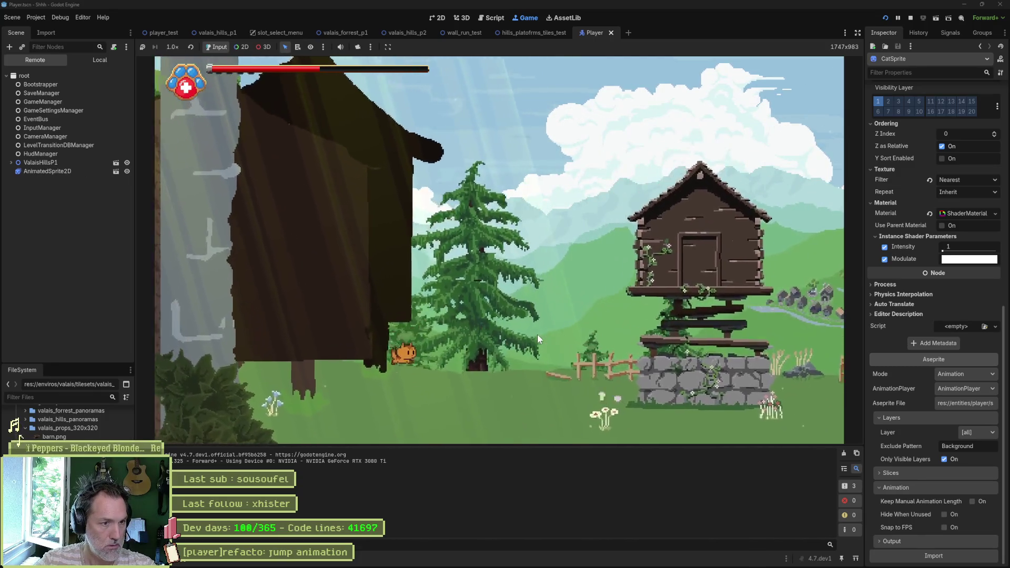
key(Right)
key(space)
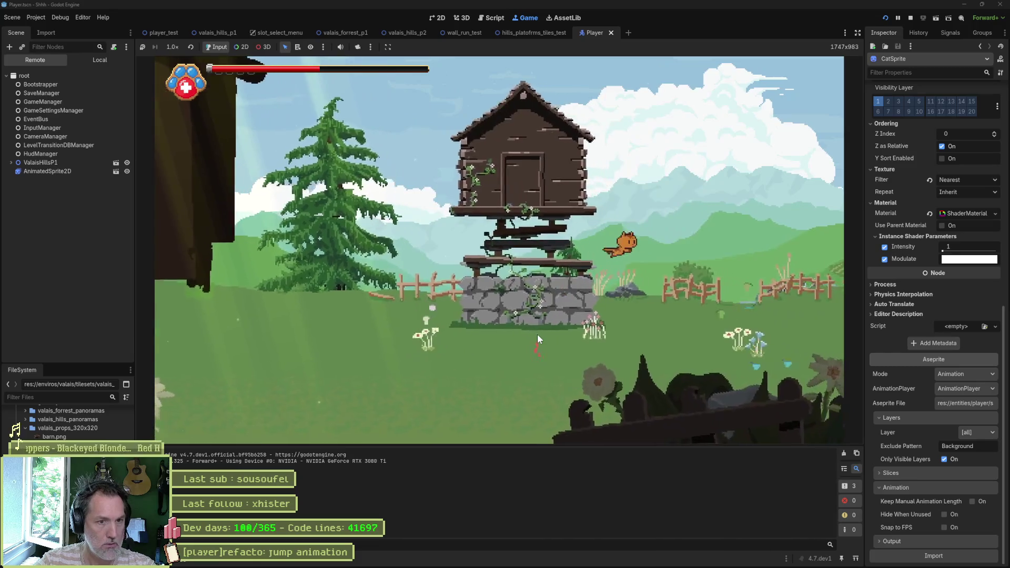
key(space)
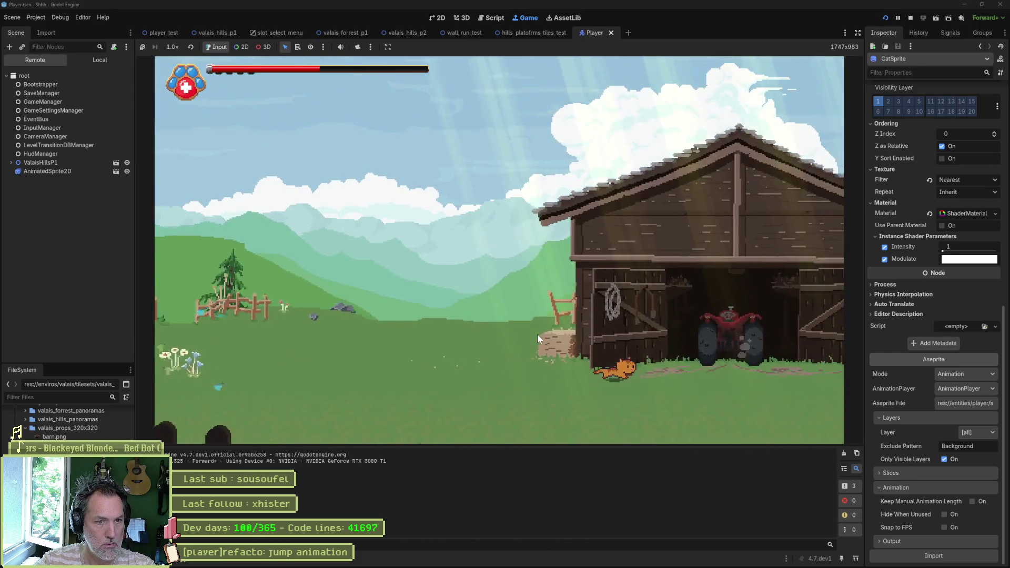
key(space)
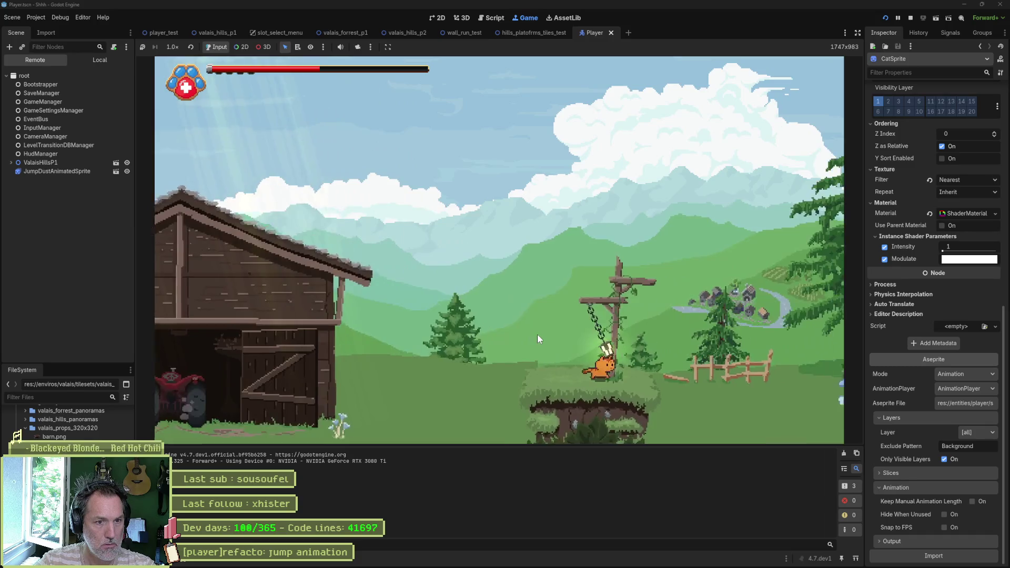
key(space)
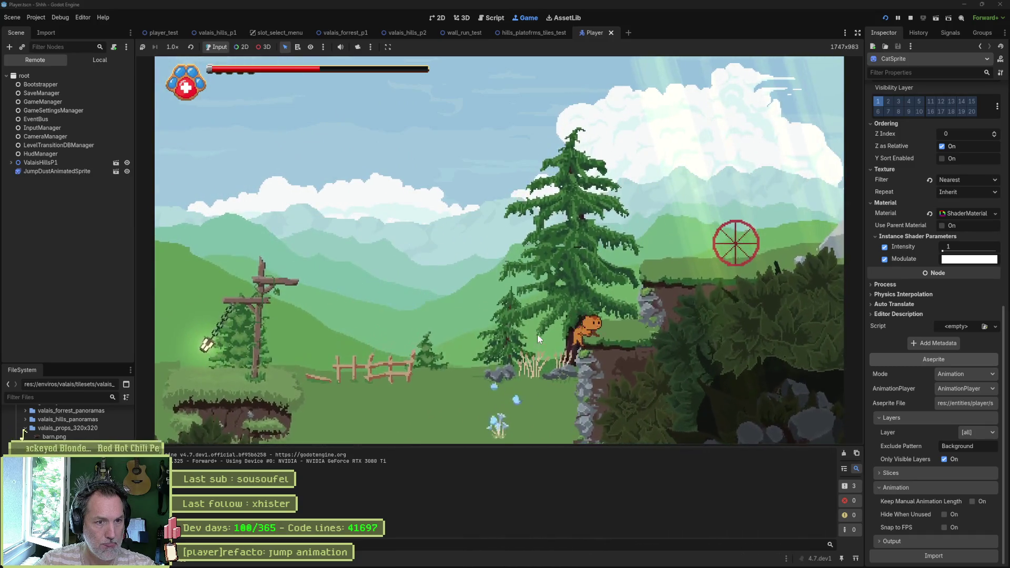
key(space)
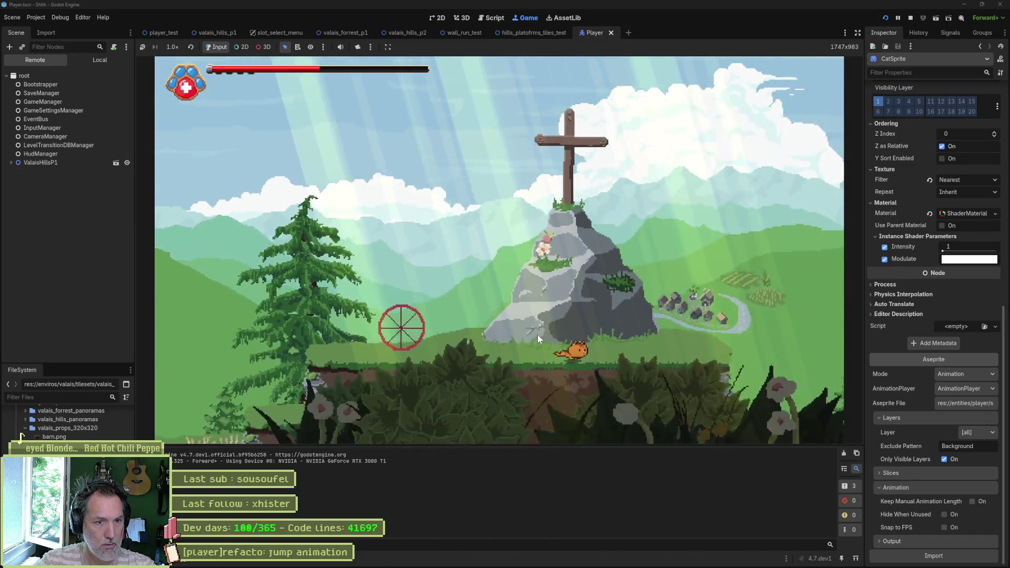
key(space)
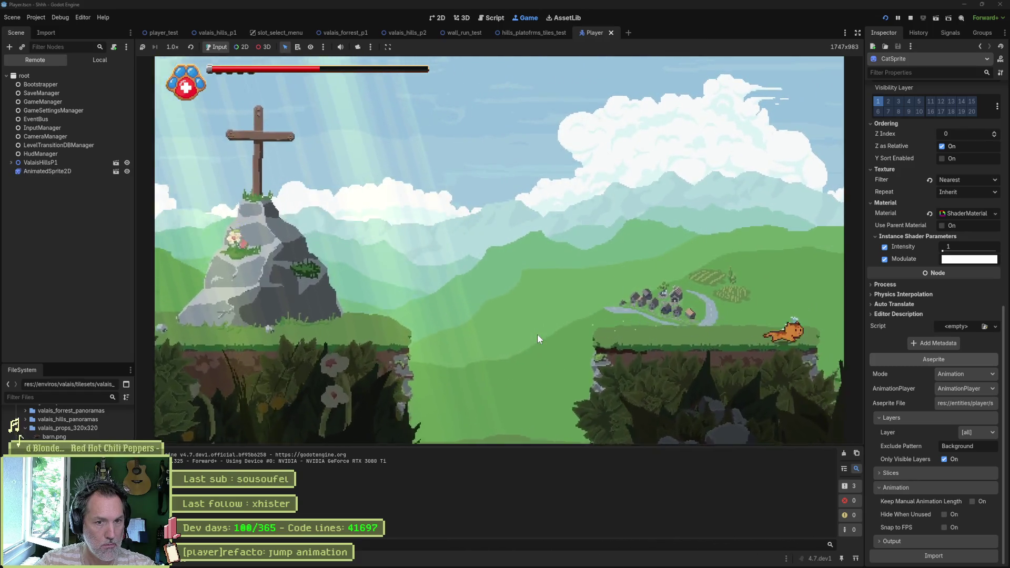
key(space)
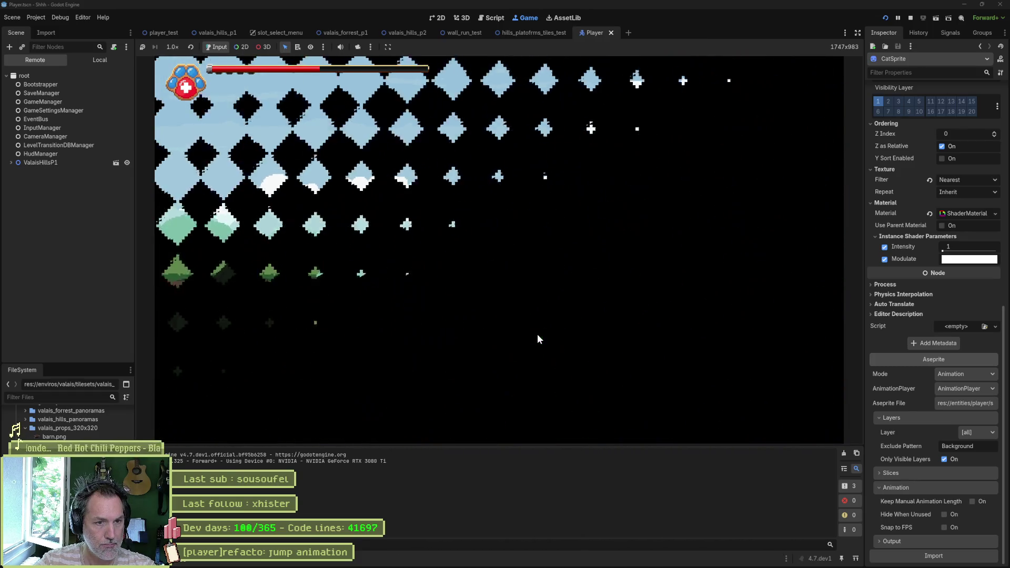
key(Right)
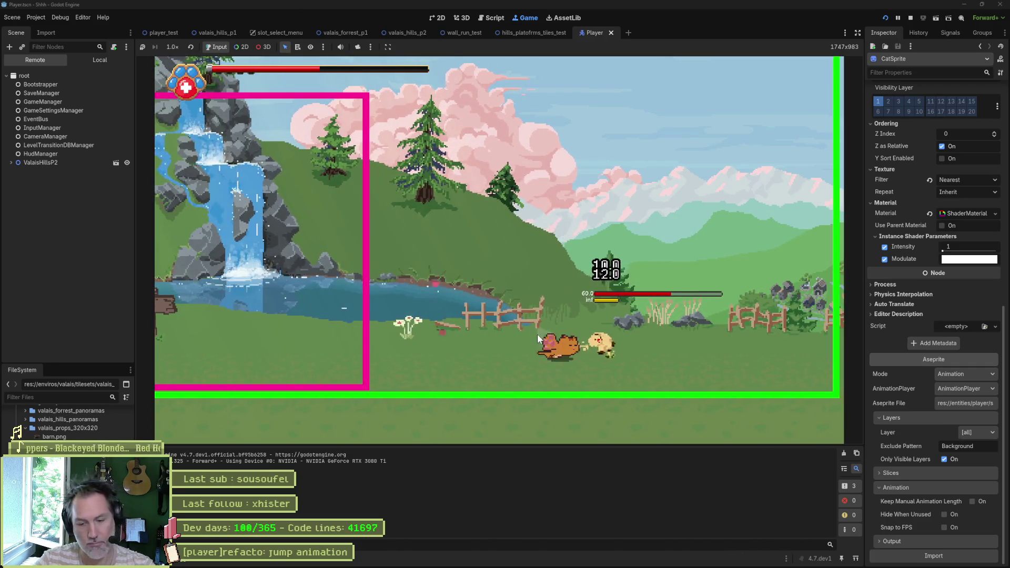
key(F8)
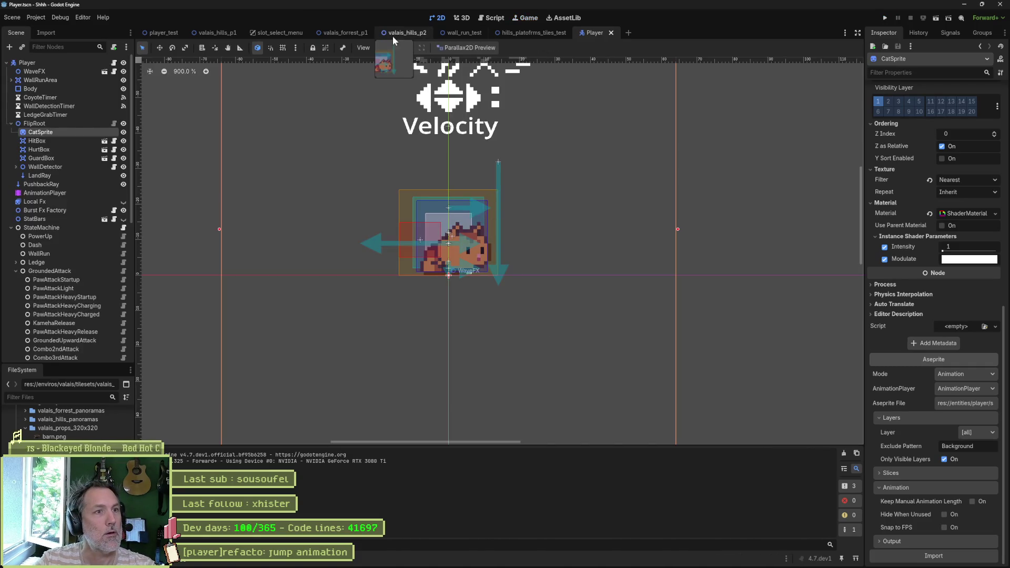
Open the valais_hills_p2 scene, select the Scarecrow, and save the level.
click(393, 36)
scroll(453, 255, down, 3)
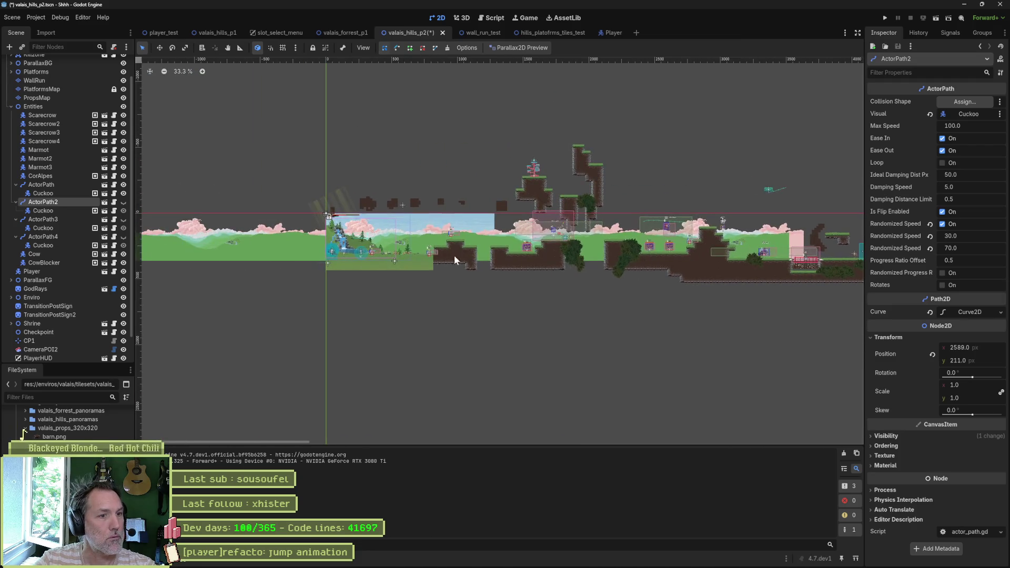
scroll(454, 255, up, 8)
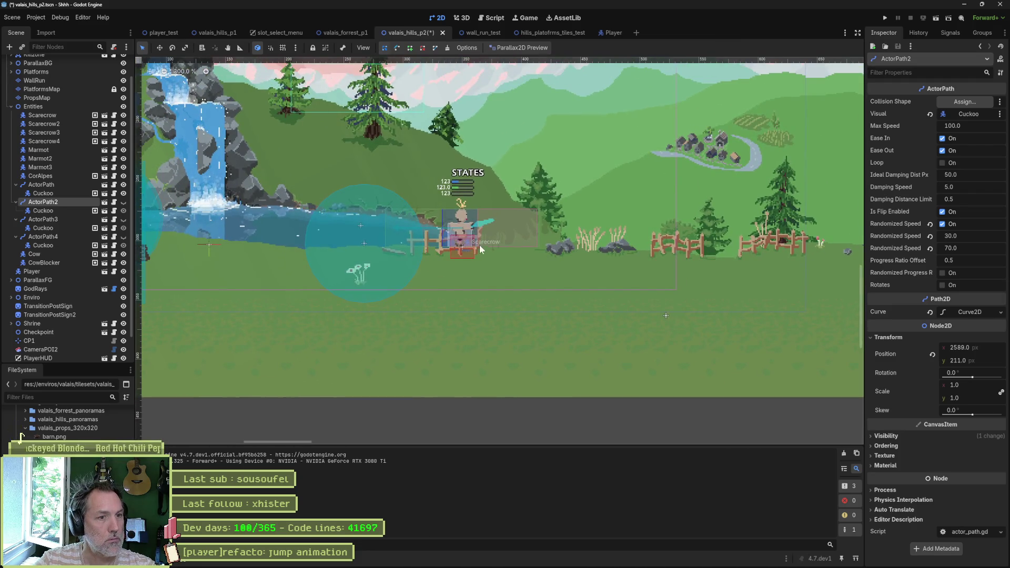
click(55, 117)
key(ctrl+s)
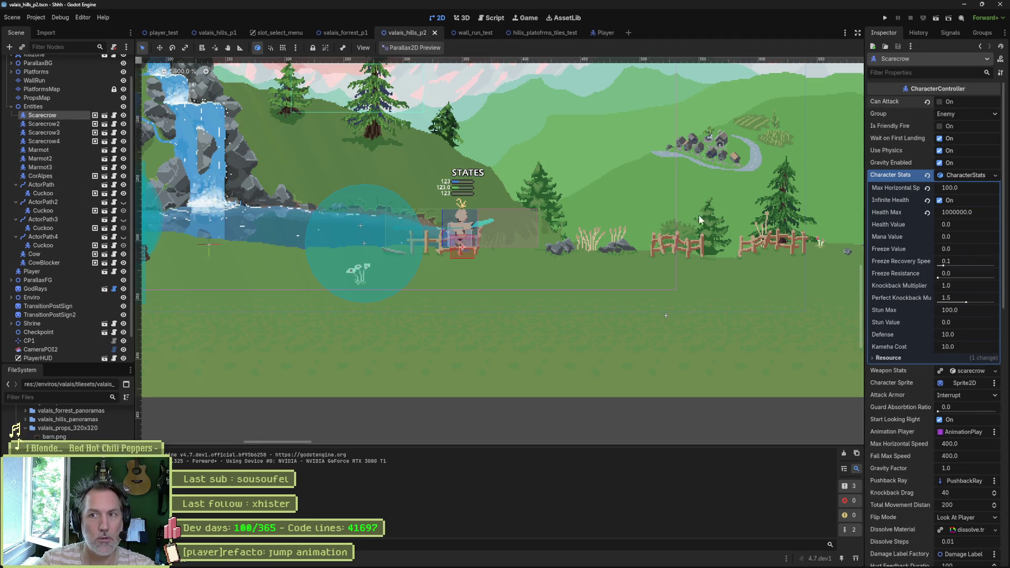
Pan the level into view, then switch to hills_platforms_tiles_test and run it.
scroll(596, 232, down, 6)
scroll(588, 181, up, 2)
drag(588, 181, 397, 268)
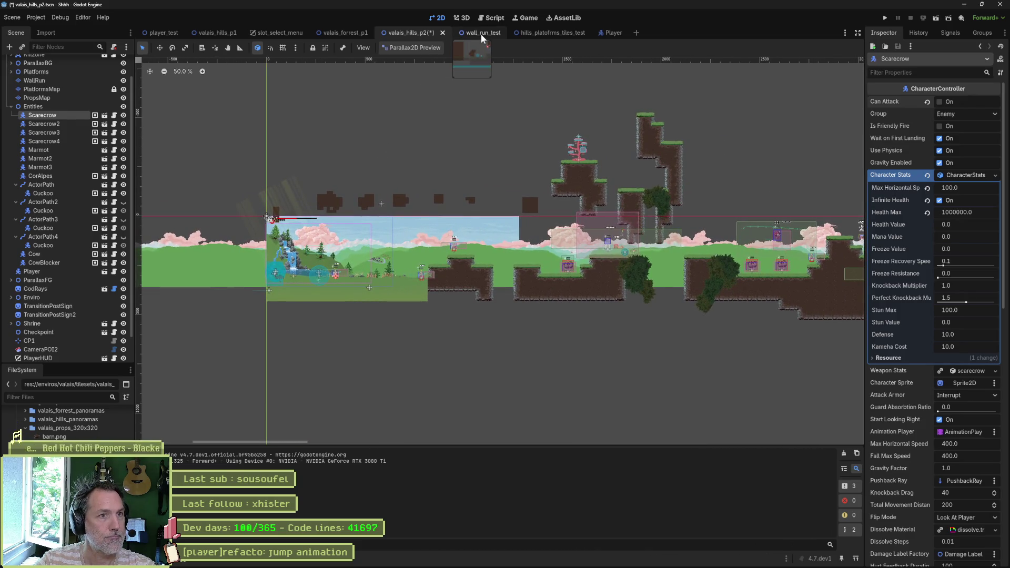
click(550, 32)
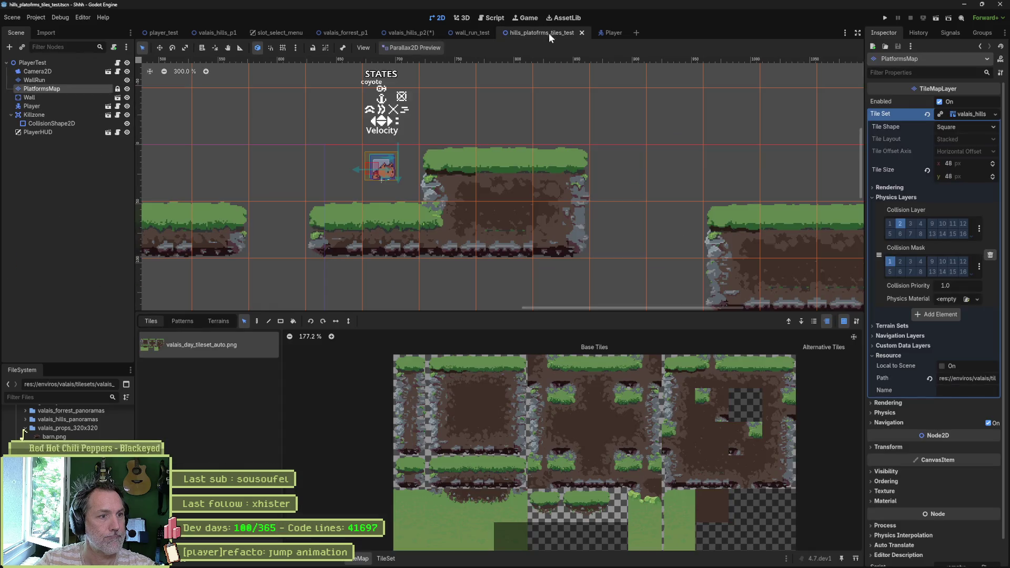
key(F5)
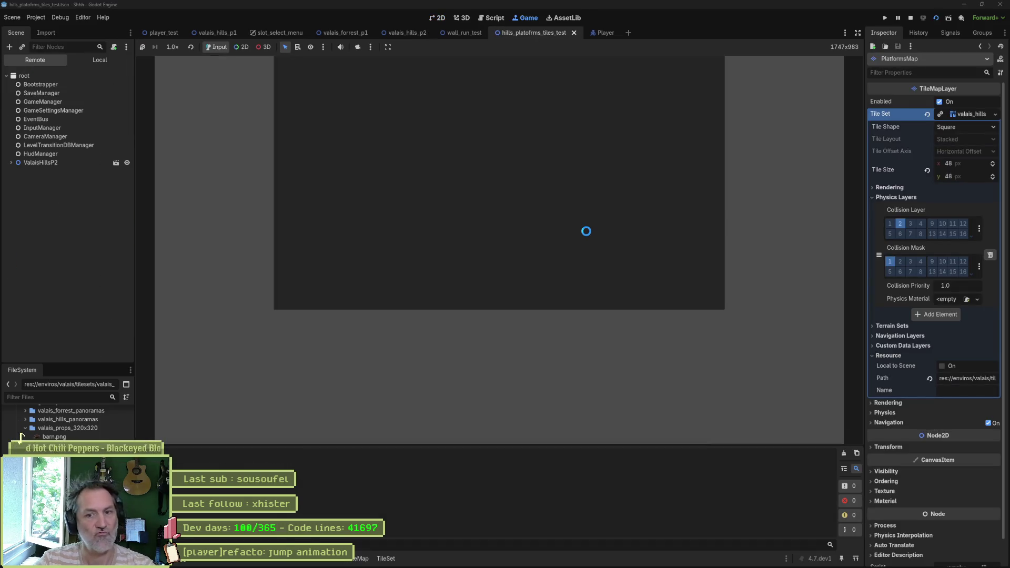
Run the cat right onto the higher ledge, then jump left and back right.
key(Right)
key(space)
key(space)
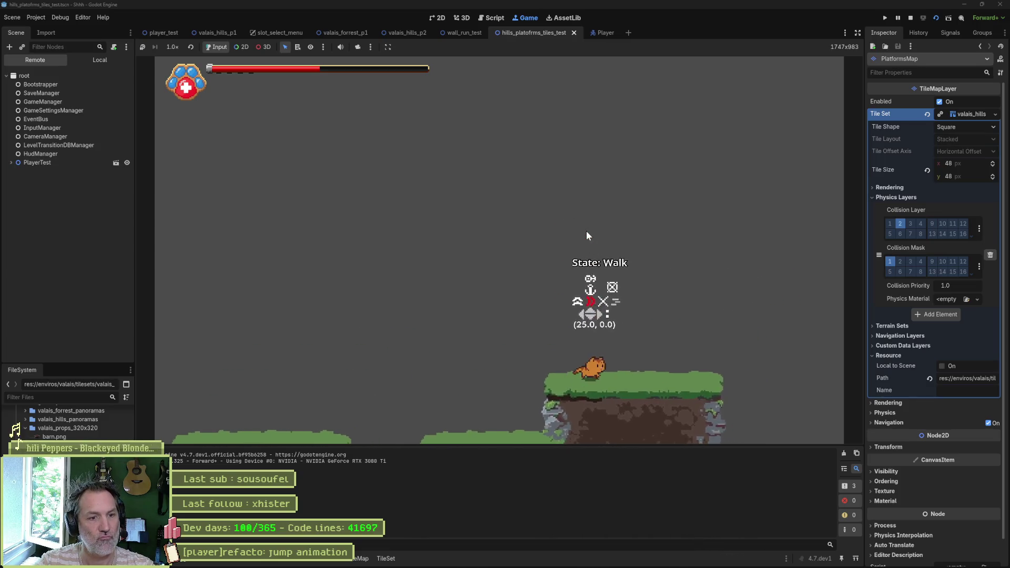
key(space)
key(Right)
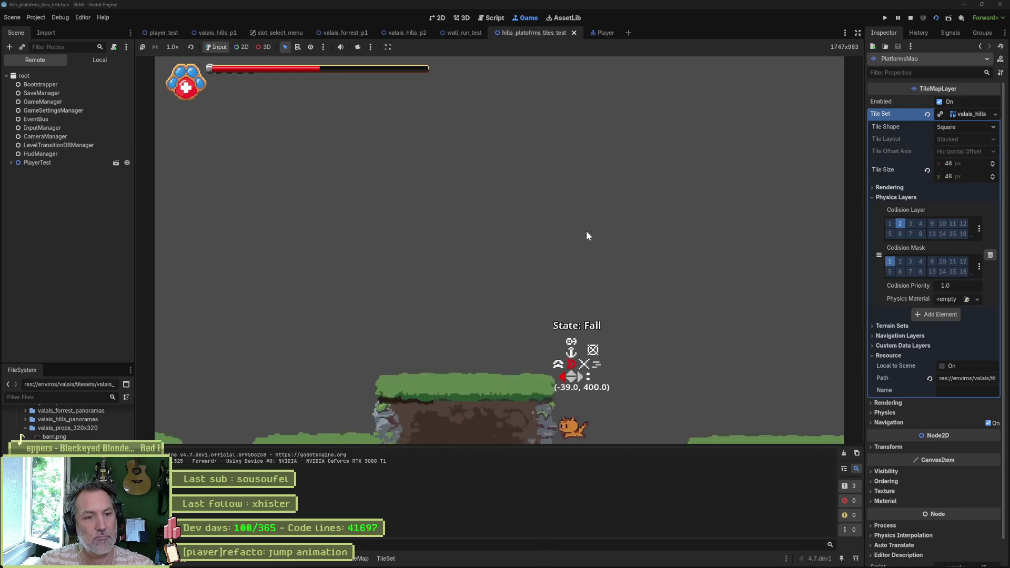
key(Left)
key(space)
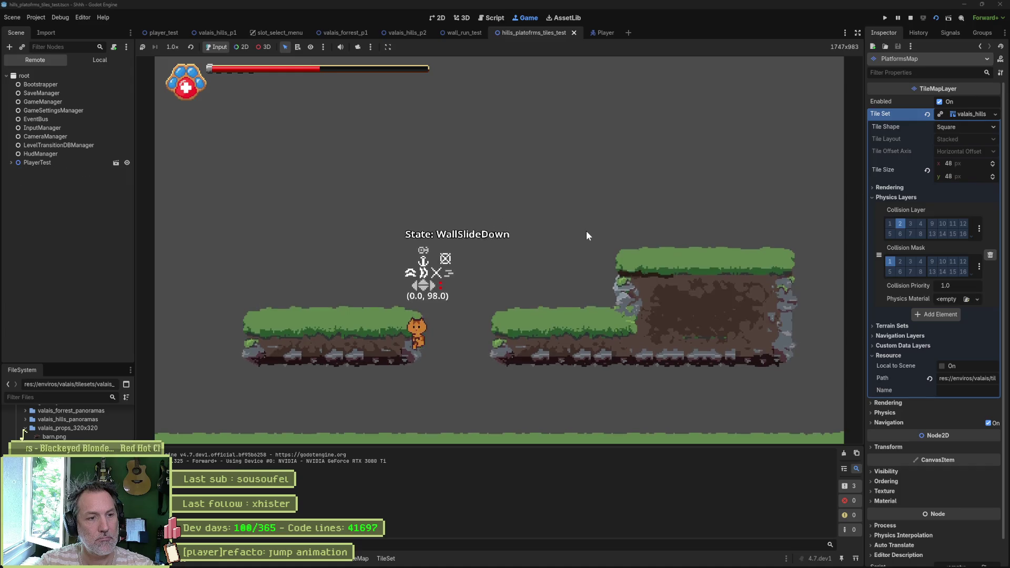
key(Right)
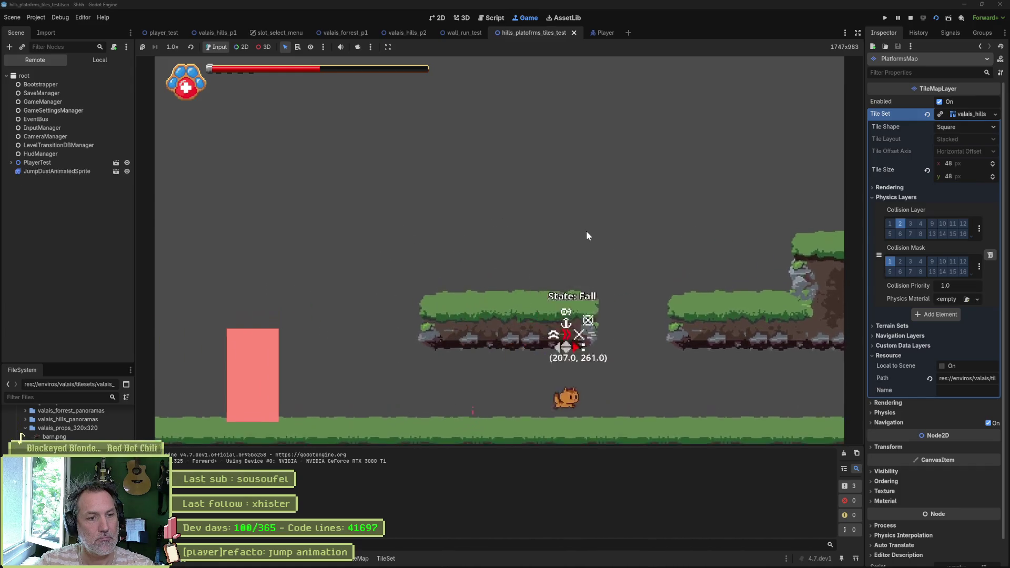
key(space)
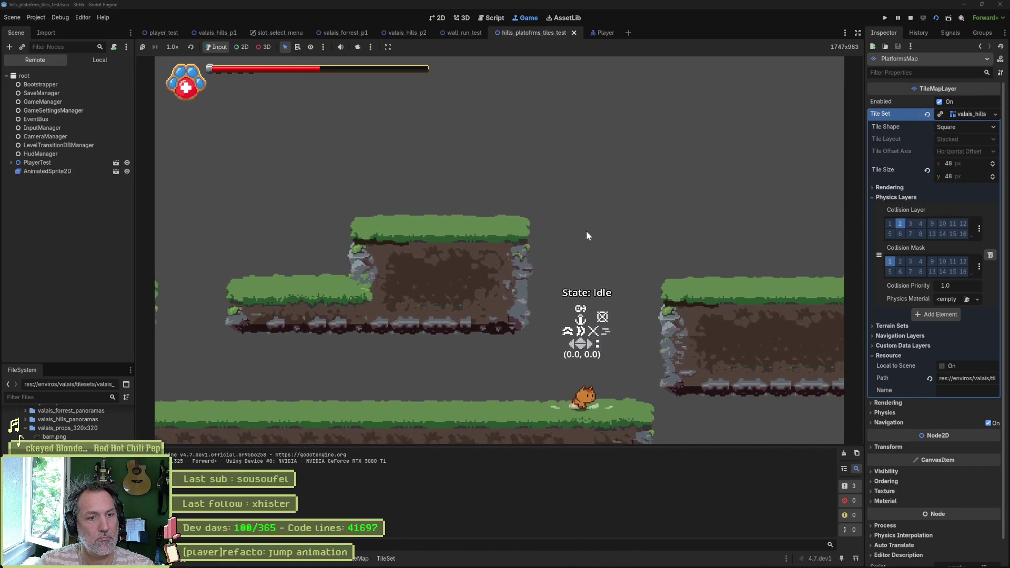
Wall-slide down the platform wall, then wall-jump and run along the platform.
key(space)
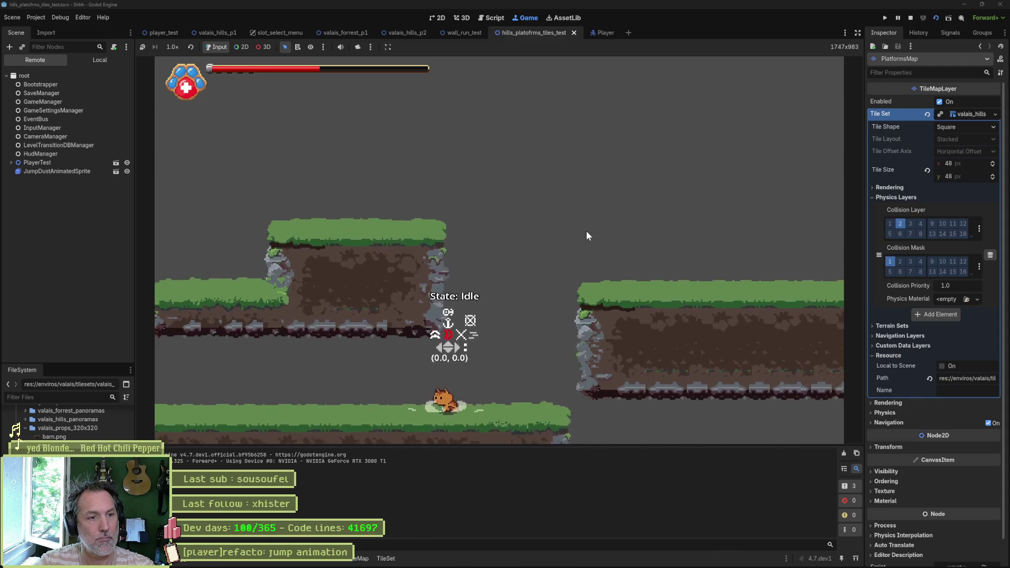
key(Right)
key(Left)
key(space)
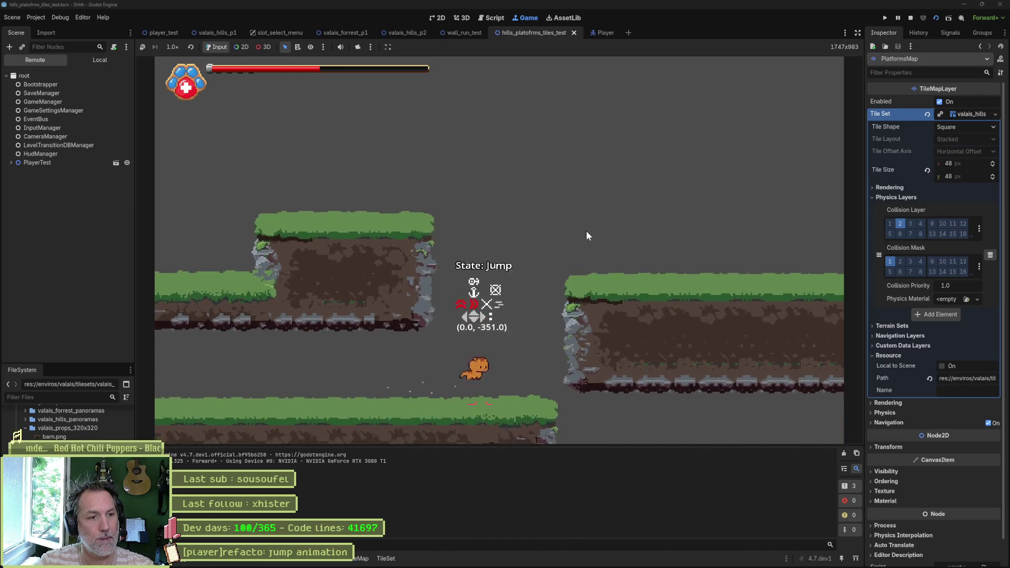
key(space)
key(Right)
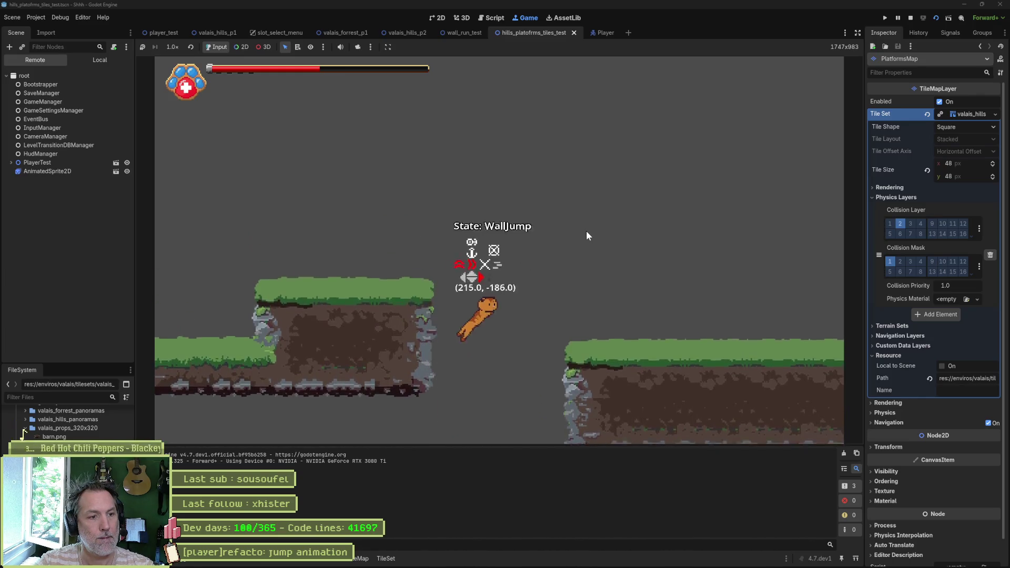
key(space)
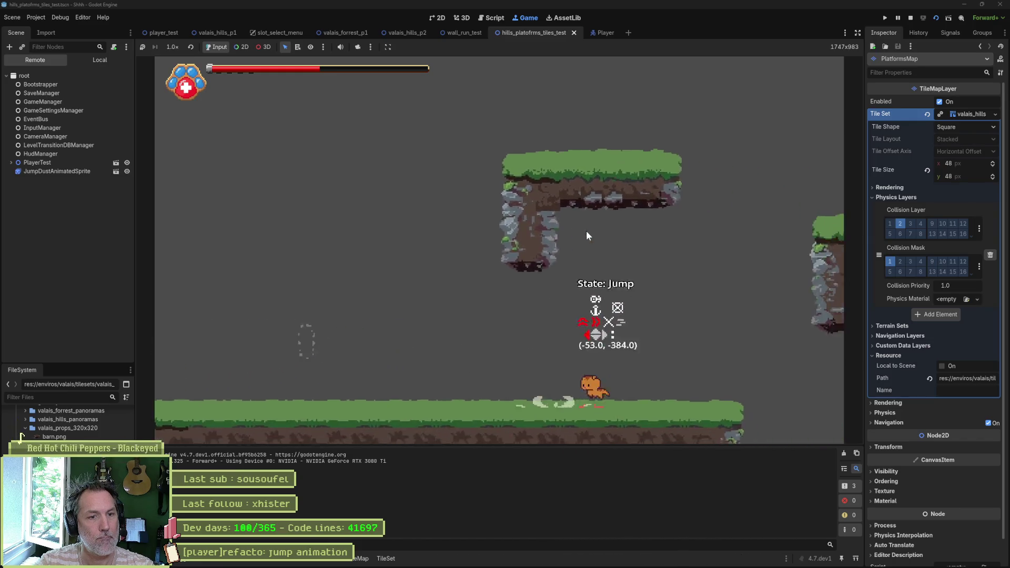